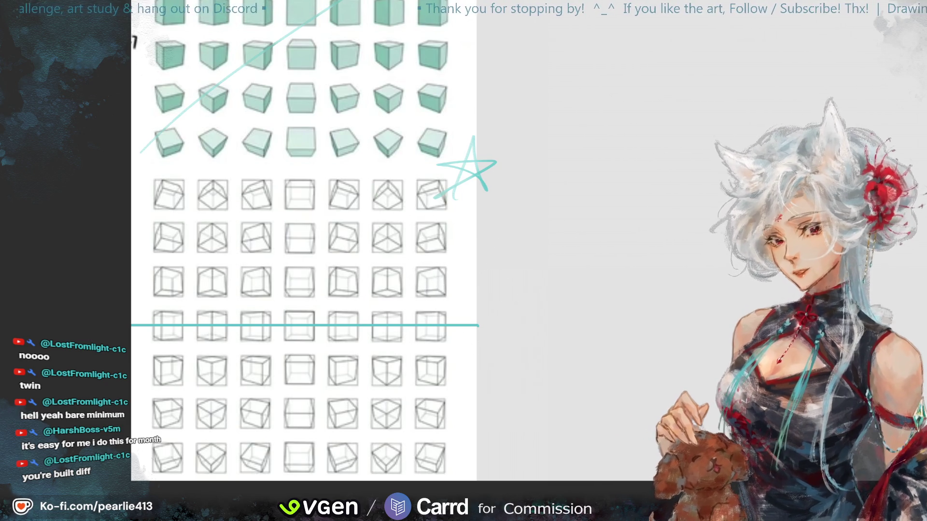
Step: Tick a few wireframe cubes, then undo the ticks and the long horizontal teal line
left_click_drag(788, 85, 869, 81)
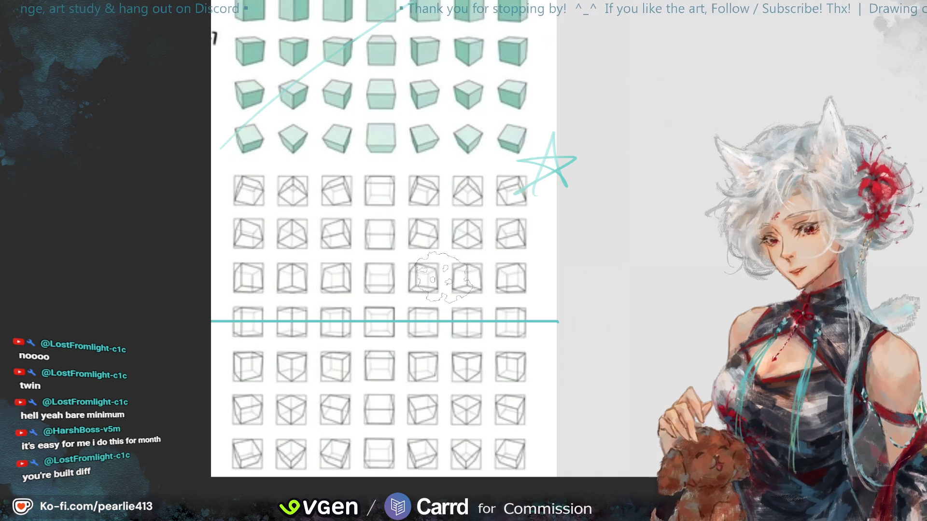
left_click_drag(473, 240, 497, 198)
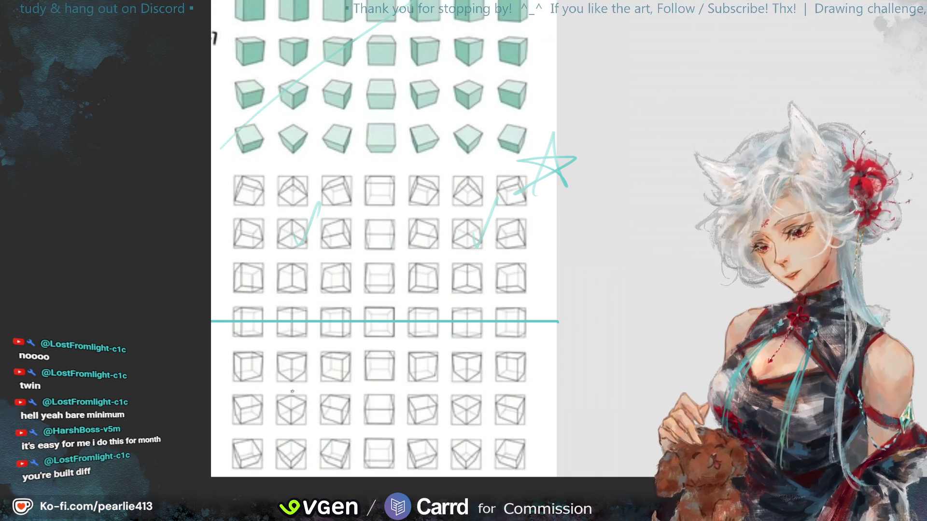
left_click_drag(454, 414, 494, 376)
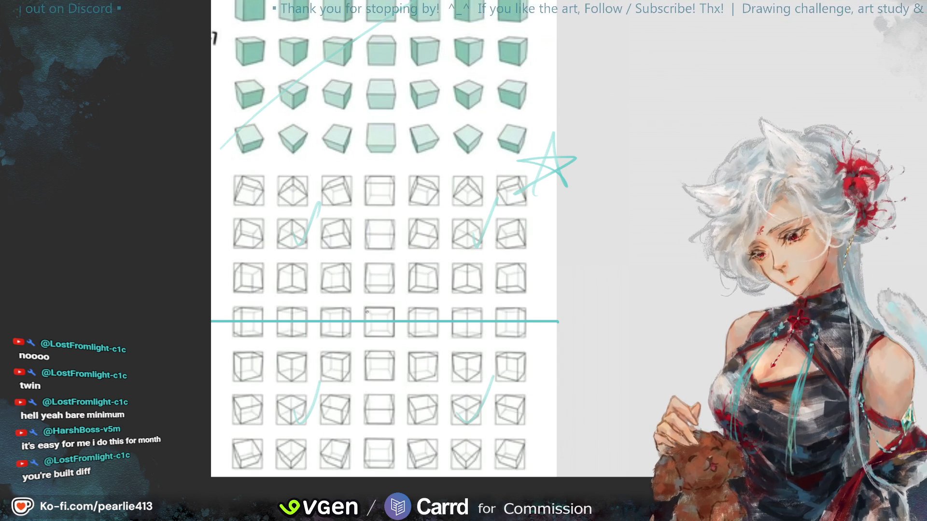
left_click_drag(365, 338, 366, 309)
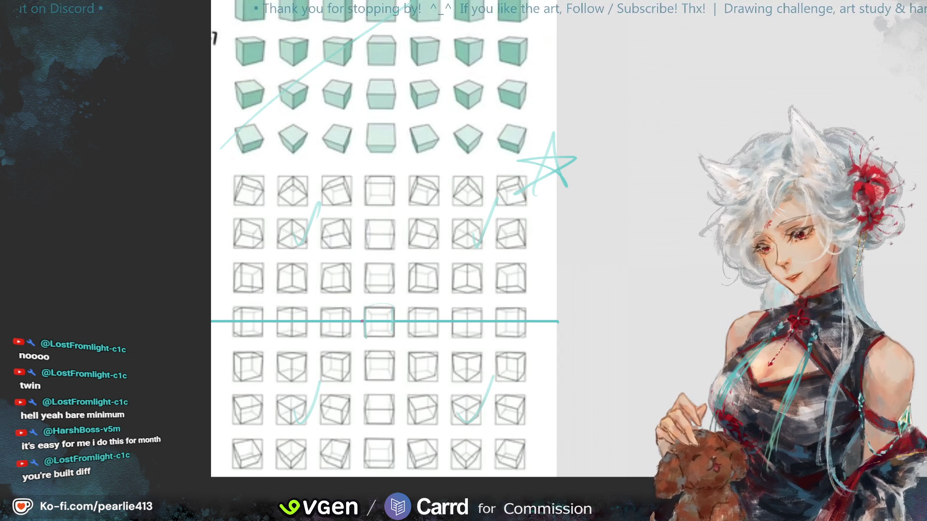
key("ctrl+z")
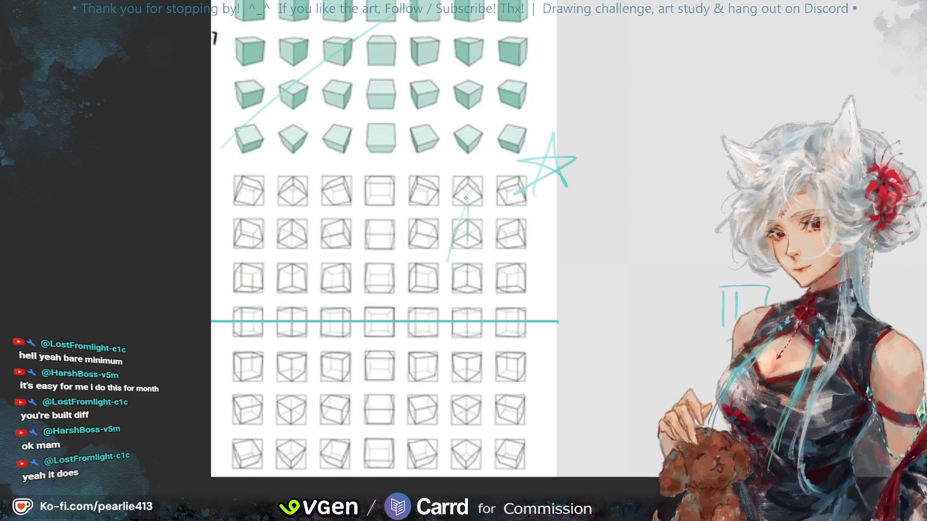
left_click_drag(416, 250, 413, 179)
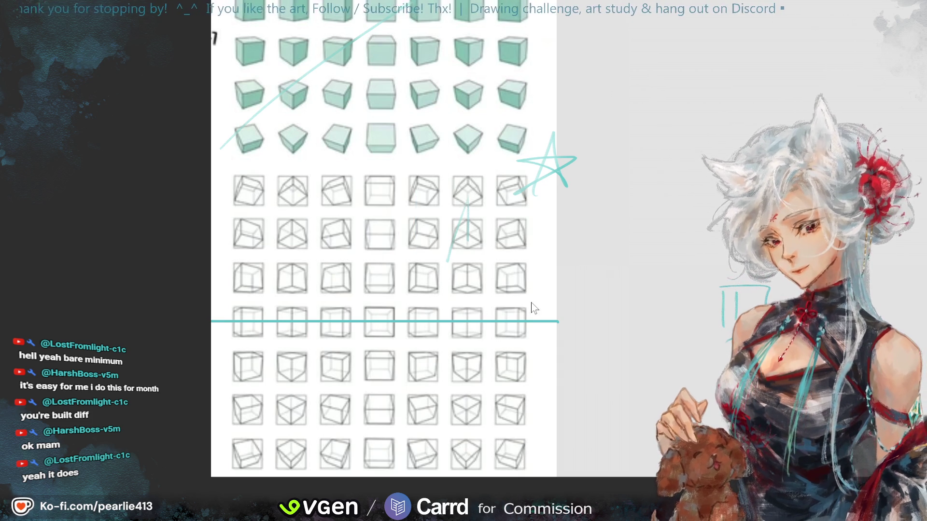
key("ctrl+z")
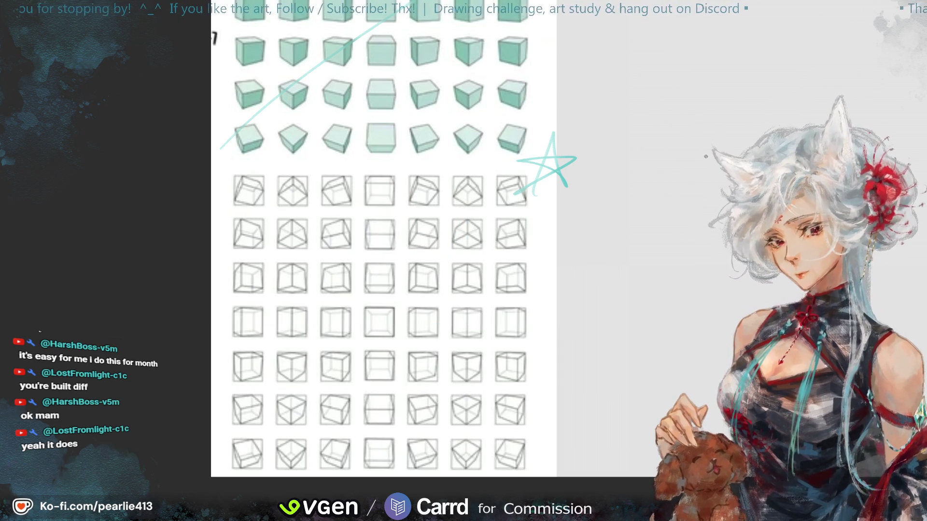
mouse_move(925, 94)
left_mouse_down()
mouse_move(904, 83)
mouse_move(863, 117)
left_mouse_up()
left_click_drag(859, 63, 867, 63)
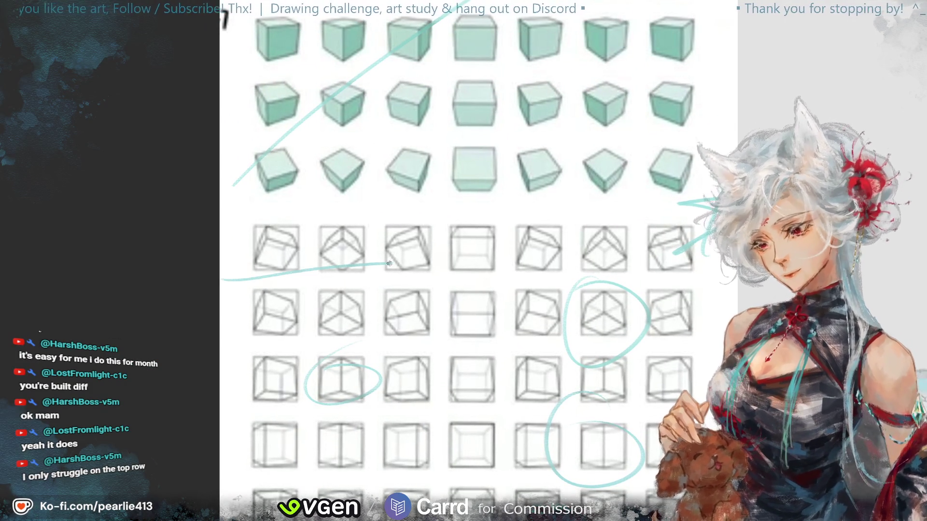
key("ctrl+z")
left_click_drag(240, 282, 702, 279)
left_click_drag(622, 213, 325, 220)
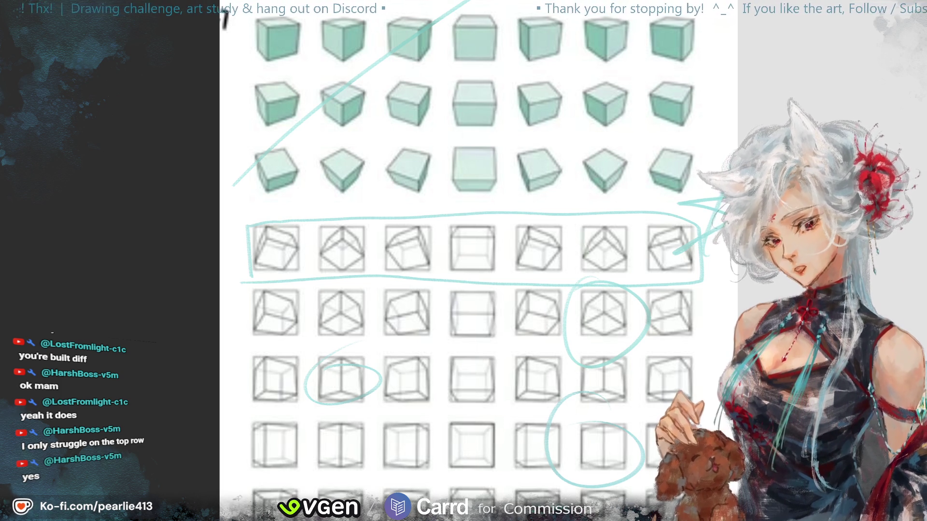
key("ctrl+z")
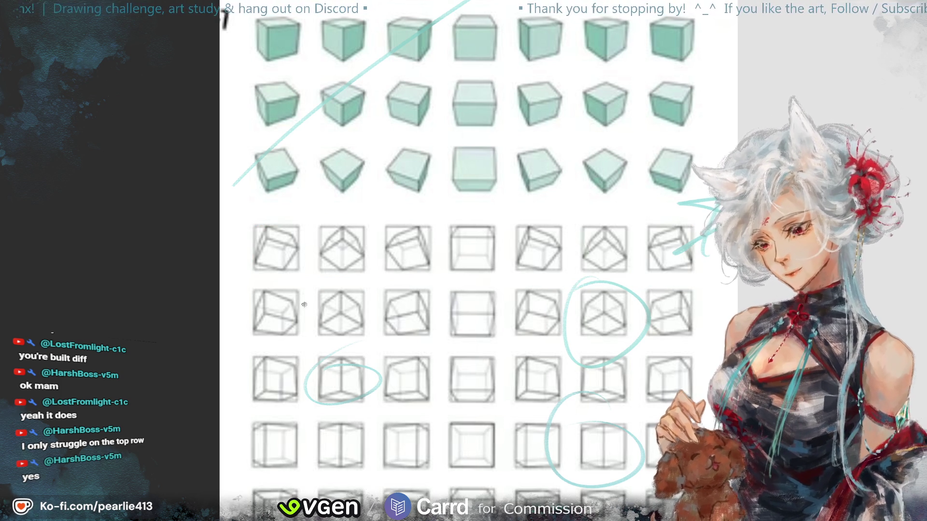
mouse_move(243, 357)
left_mouse_down()
mouse_move(708, 278)
mouse_move(691, 343)
left_mouse_up()
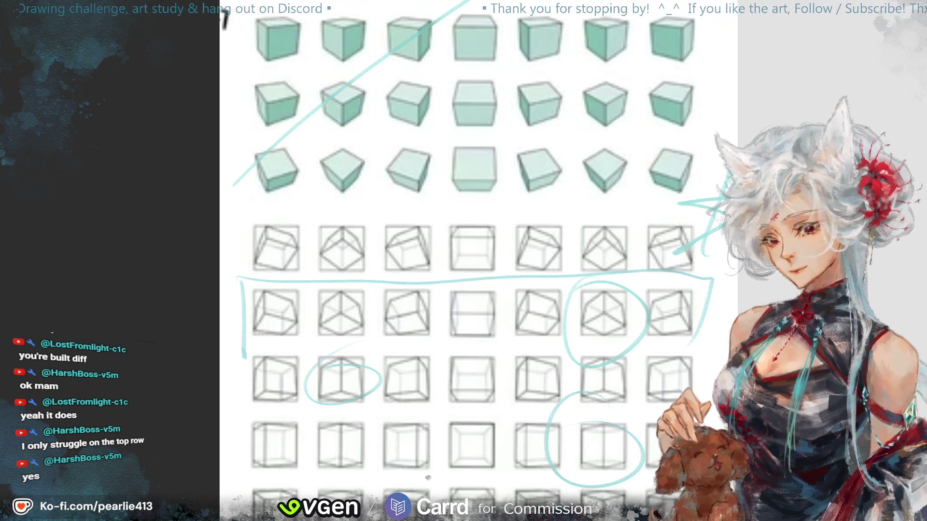
key("ctrl+z")
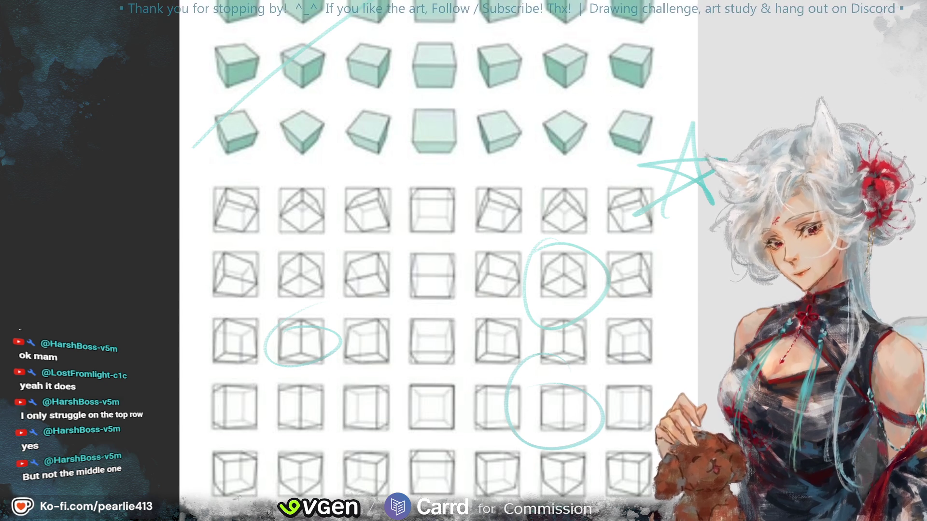
key("ctrl+minus")
left_click_drag(895, 48, 873, 37)
key("Delete")
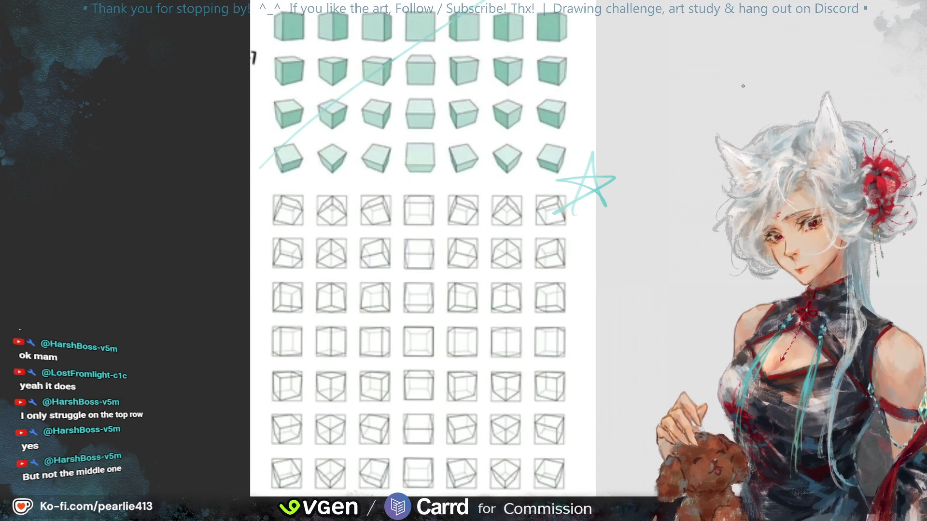
Step: Handwrite 'draw according' in teal in the empty space beside the star
scroll(890, 52, "up", 2)
scroll(890, 52, "up", 2)
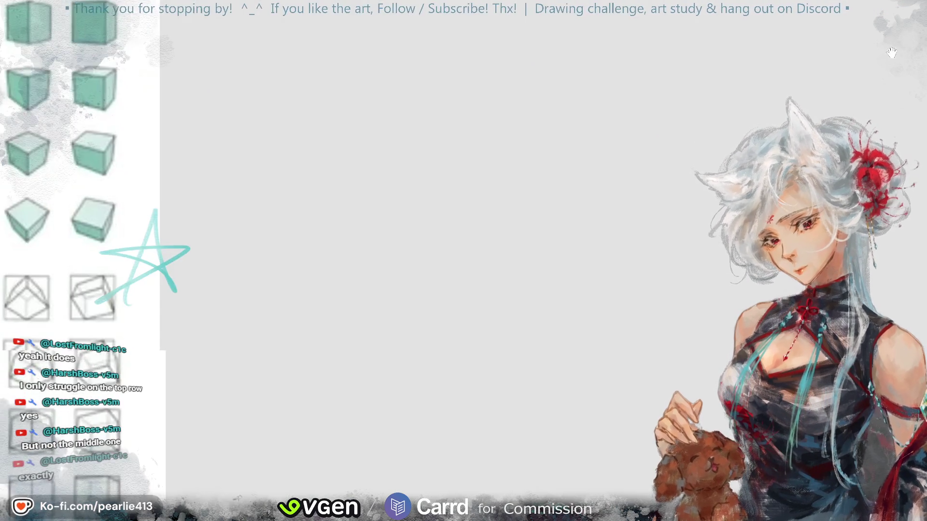
scroll(890, 52, "down", 2)
scroll(891, 52, "down", 2)
scroll(883, 117, "down", 1)
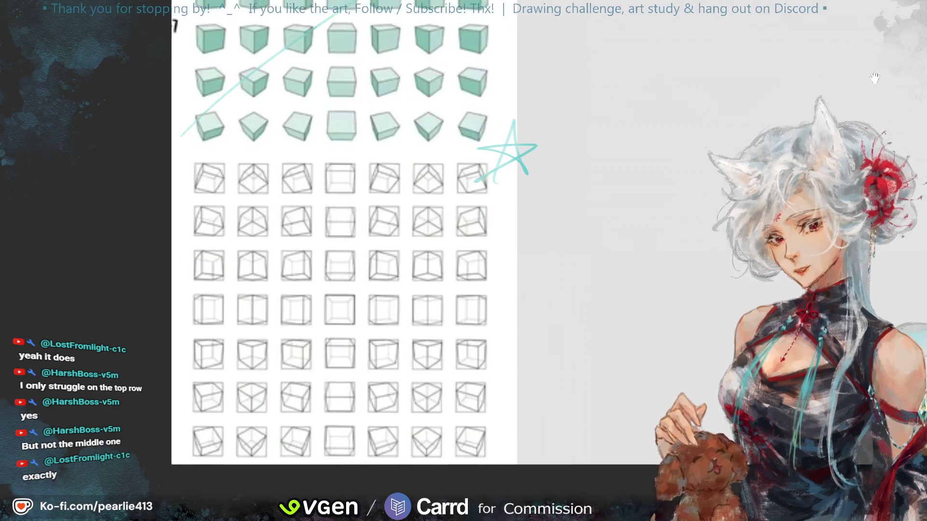
left_click_drag(579, 194, 605, 215)
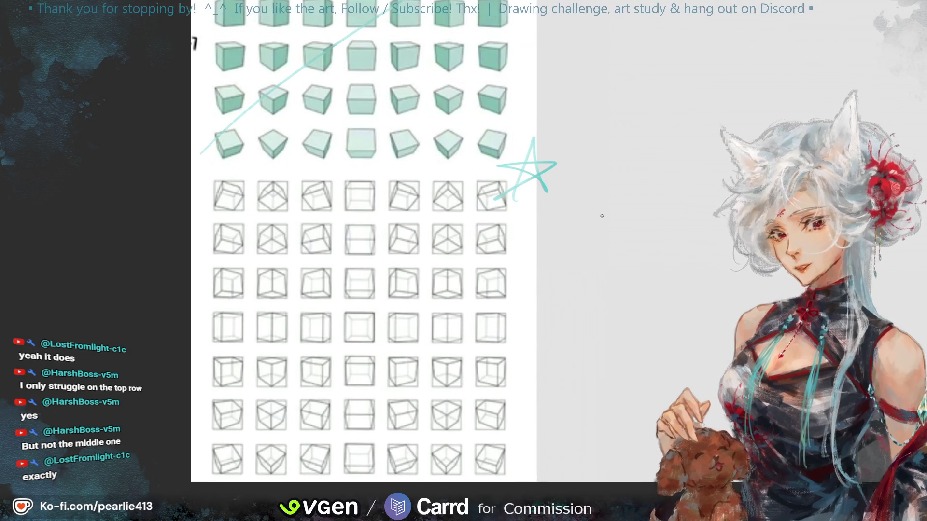
mouse_move(612, 215)
left_mouse_down()
mouse_move(620, 231)
mouse_move(670, 208)
mouse_move(748, 219)
mouse_move(650, 204)
mouse_move(671, 192)
mouse_move(691, 205)
mouse_move(726, 205)
left_mouse_up()
left_click(712, 190)
Step: Draw an arrow toward the sheet and write the second line '(focus the one that stuck out'
left_click_drag(428, 212, 472, 216)
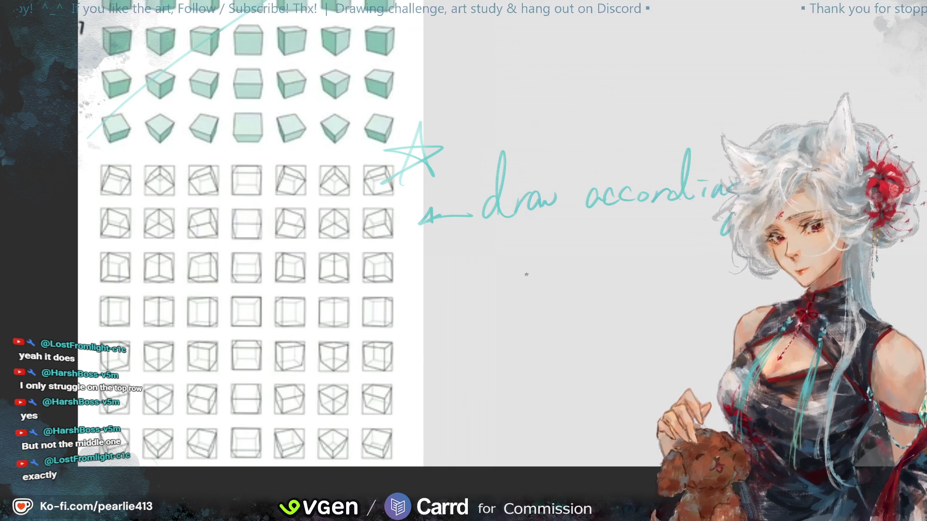
left_click_drag(503, 251, 505, 273)
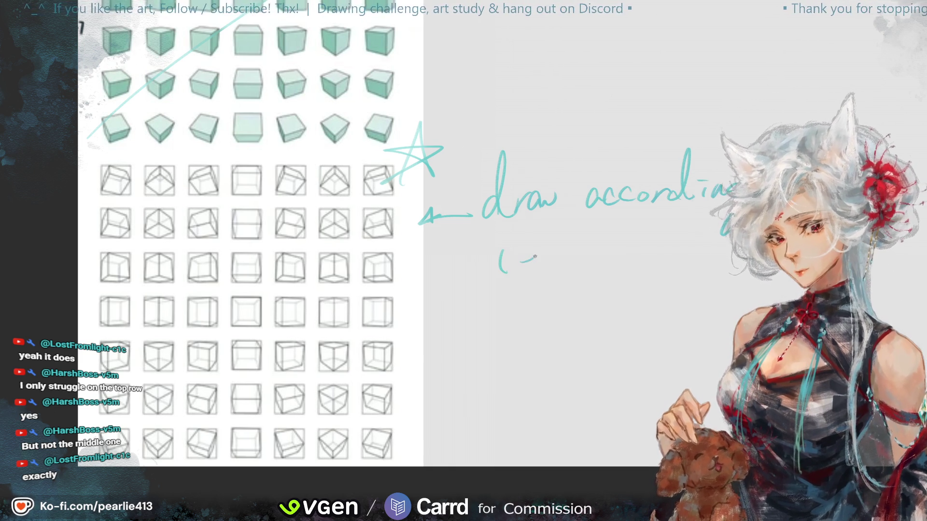
left_click_drag(561, 262, 584, 271)
left_click_drag(655, 259, 707, 265)
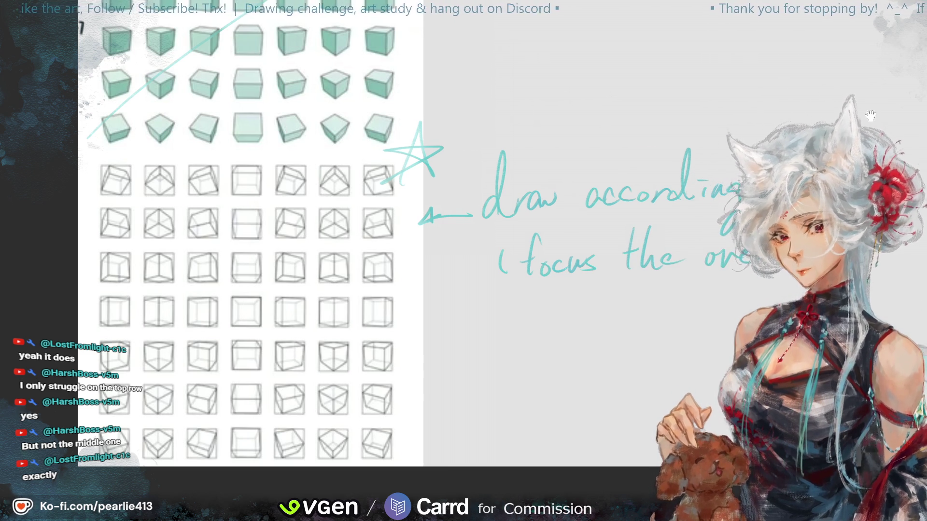
scroll(328, 242, "right", 5)
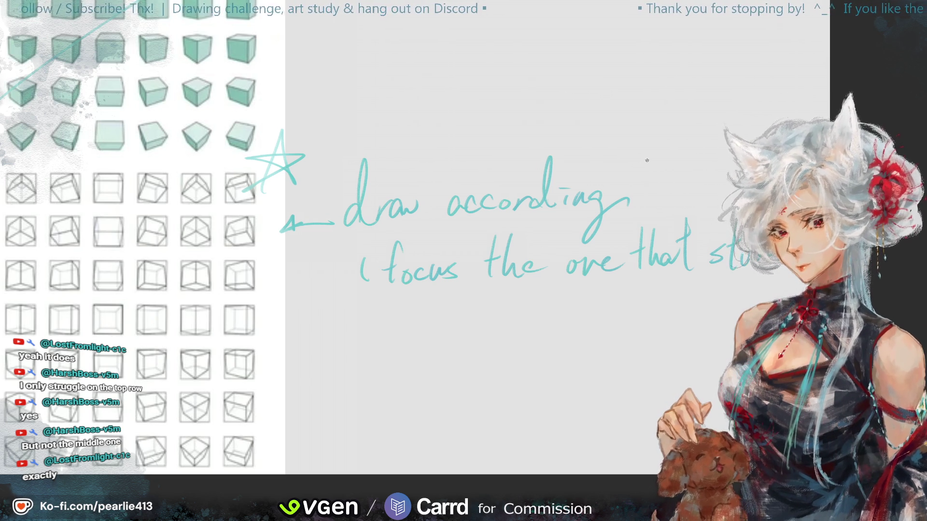
key("minus")
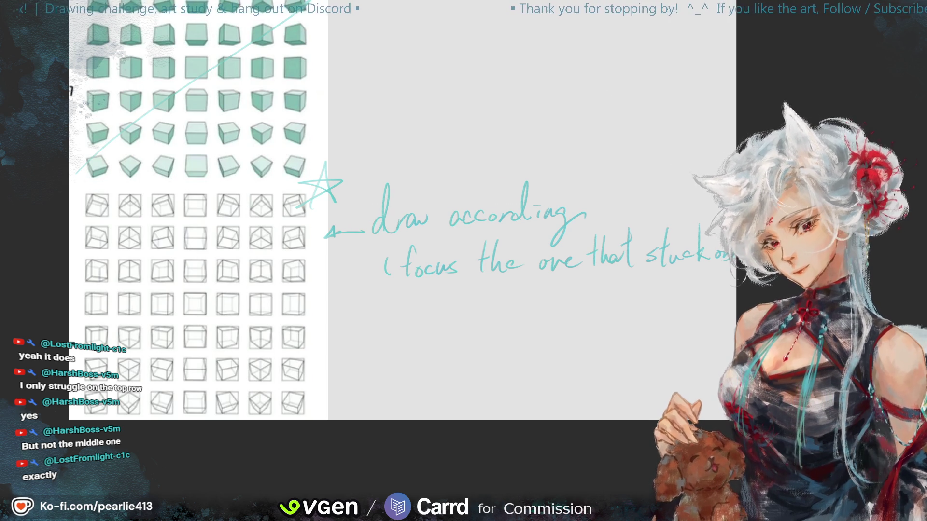
scroll(357, 252, "up", 2)
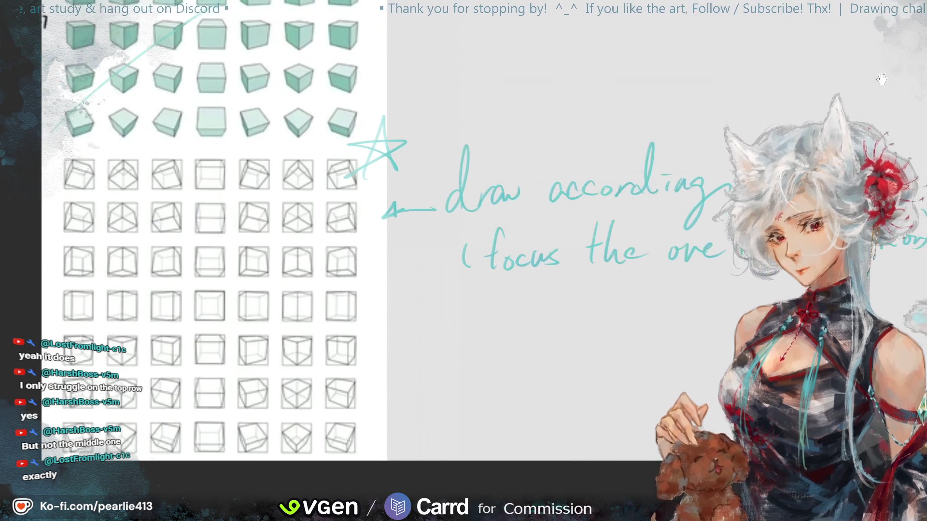
left_click_drag(252, 301, 371, 293)
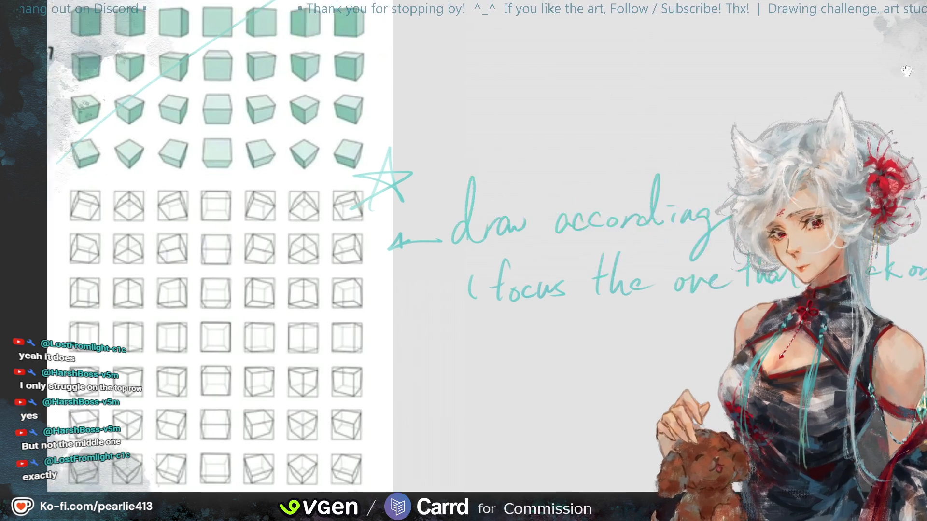
left_click_drag(468, 124, 323, 278)
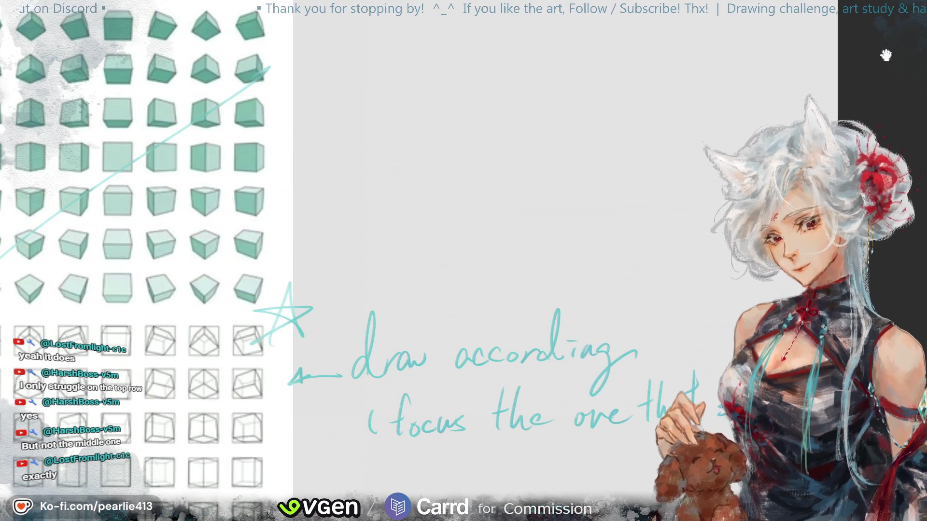
left_click_drag(858, 46, 863, 44)
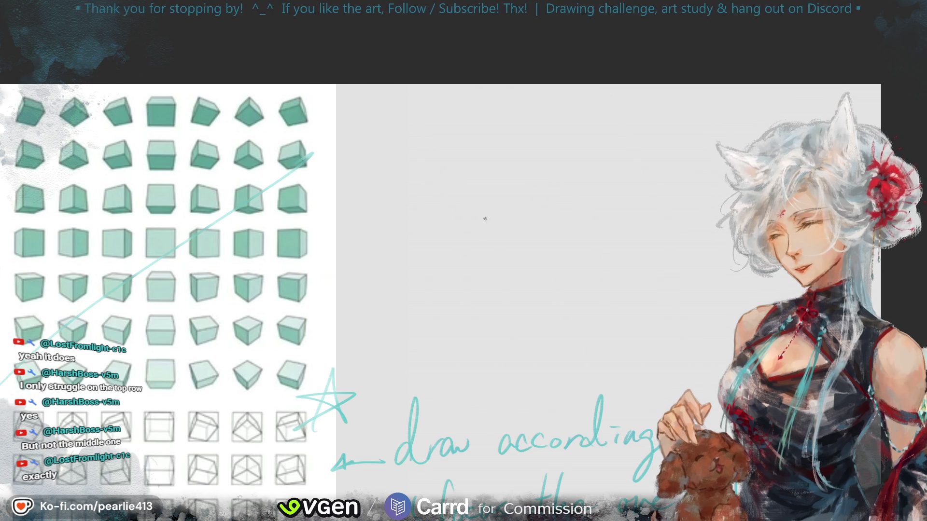
Step: Sketch a rounded teal box with its top outline, side edges and bottom edge
left_click_drag(667, 183, 554, 252)
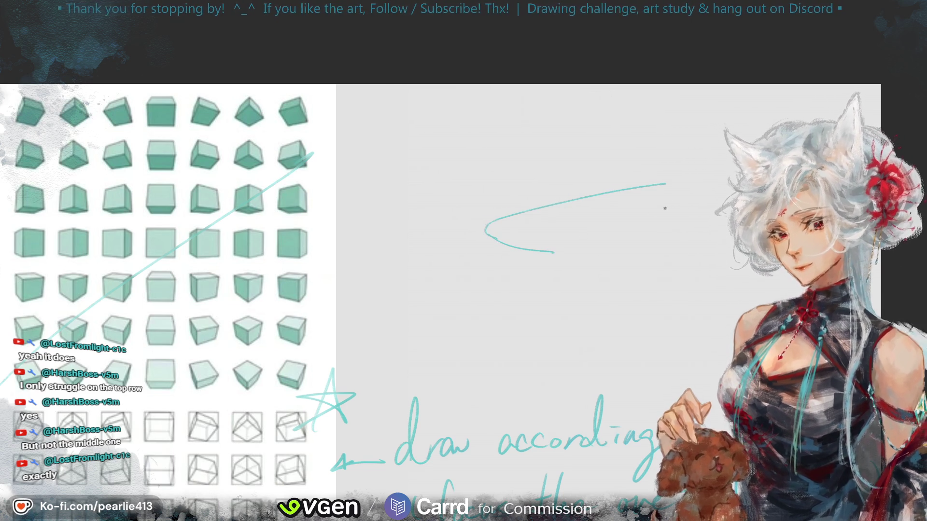
mouse_move(702, 207)
left_mouse_down()
mouse_move(543, 261)
mouse_move(697, 229)
left_mouse_up()
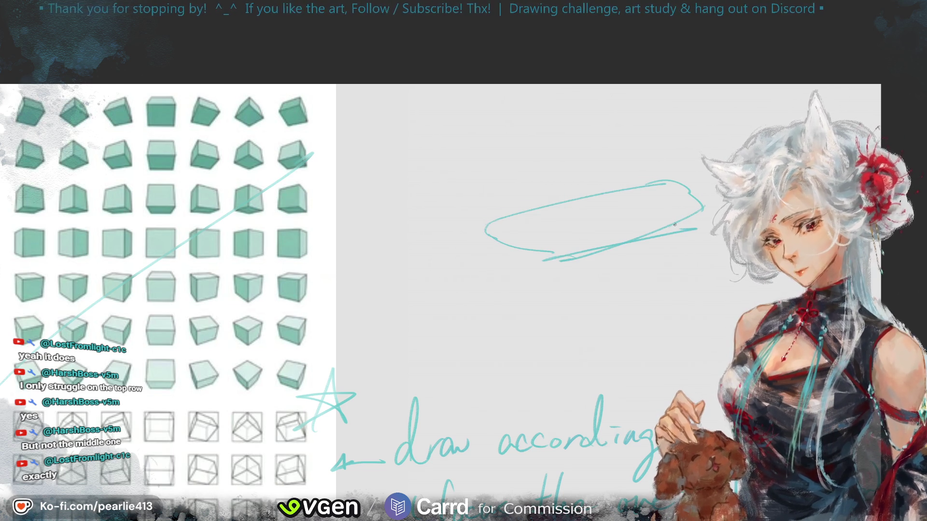
left_click_drag(563, 224, 555, 225)
left_click_drag(486, 234, 509, 340)
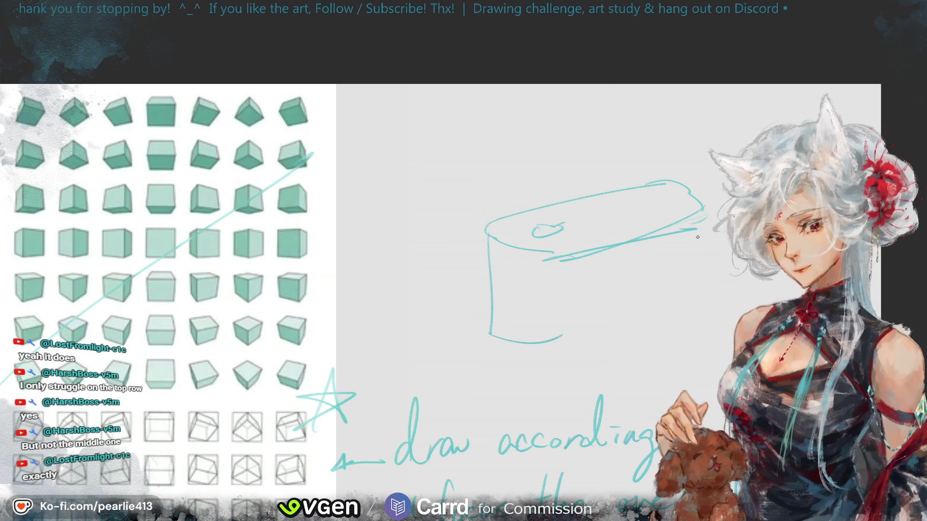
mouse_move(701, 275)
left_mouse_down()
mouse_move(703, 322)
mouse_move(506, 342)
left_mouse_up()
mouse_move(473, 231)
left_mouse_down()
mouse_move(555, 268)
mouse_move(705, 215)
left_mouse_up()
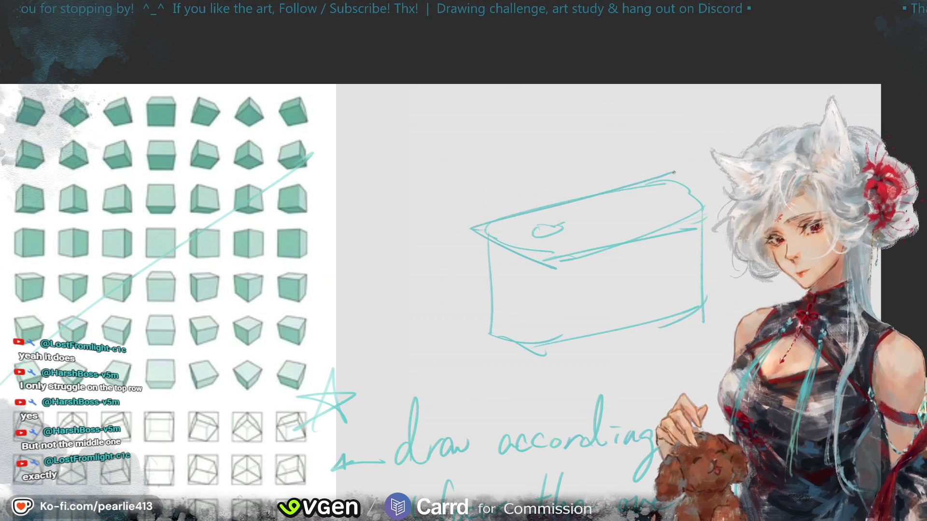
mouse_move(576, 270)
left_mouse_down()
mouse_move(695, 230)
mouse_move(567, 358)
left_mouse_up()
left_click_drag(481, 245, 488, 337)
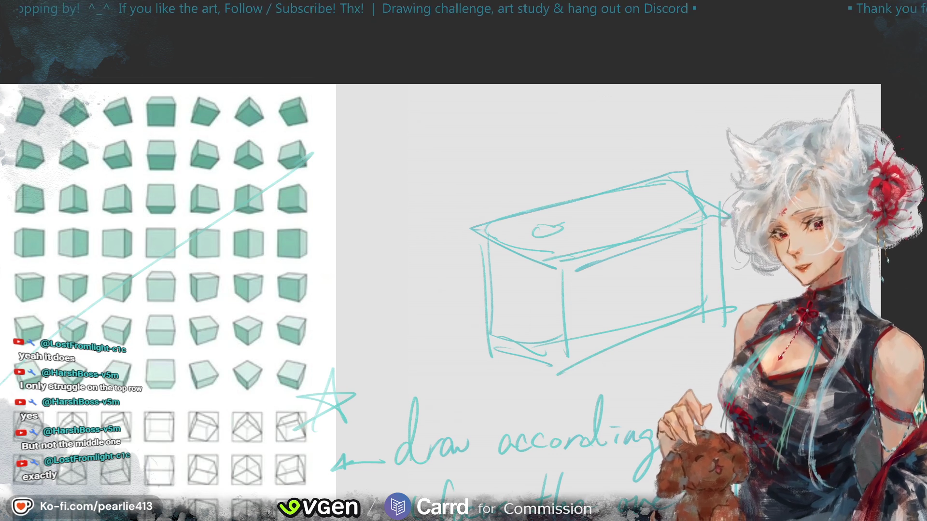
Step: Undo the last box strokes and redraw its bottom-front, right and top-front edges
key("ctrl+z")
key("ctrl+z")
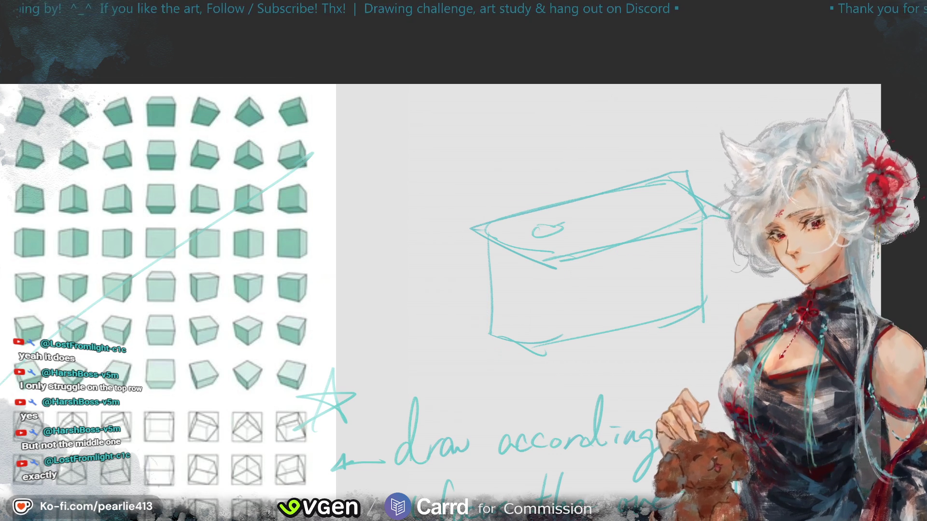
key("ctrl+z")
key("ctrl+z")
key("ctrl+z")
key("ctrl+z")
key("ctrl+z")
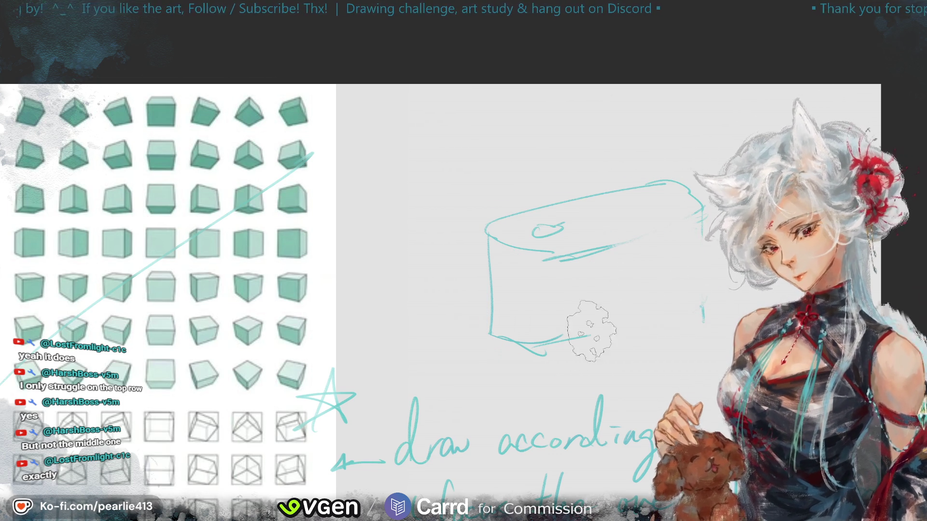
key("ctrl+z")
key("ctrl+z")
key("ctrl+z")
mouse_move(492, 330)
left_mouse_down()
mouse_move(545, 345)
mouse_move(674, 309)
left_mouse_up()
key("ctrl+z")
mouse_move(553, 352)
left_mouse_down()
mouse_move(691, 316)
mouse_move(701, 212)
left_mouse_up()
left_click_drag(560, 261, 699, 211)
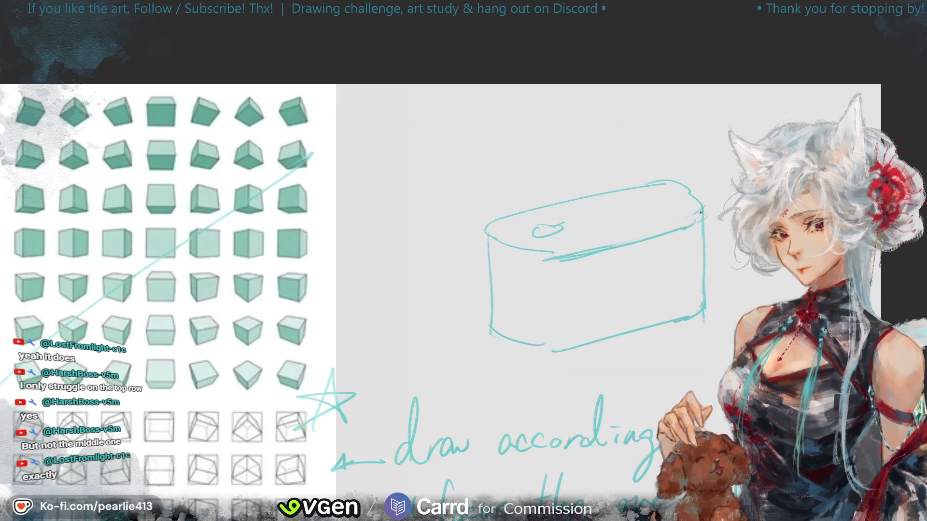
Step: Scribble a label on the box's front face and begin a green top-left edge
mouse_move(573, 274)
left_mouse_down()
mouse_move(572, 312)
mouse_move(594, 320)
left_mouse_up()
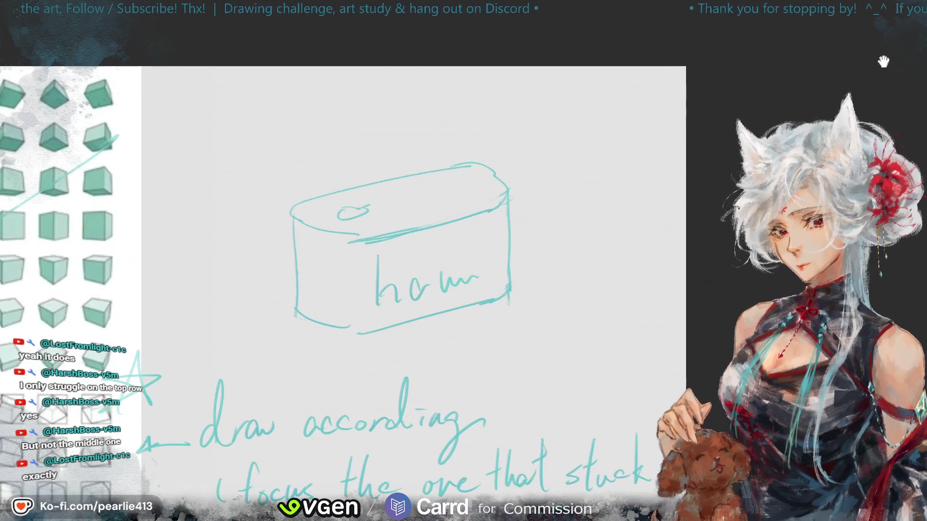
left_click_drag(850, 58, 702, 66)
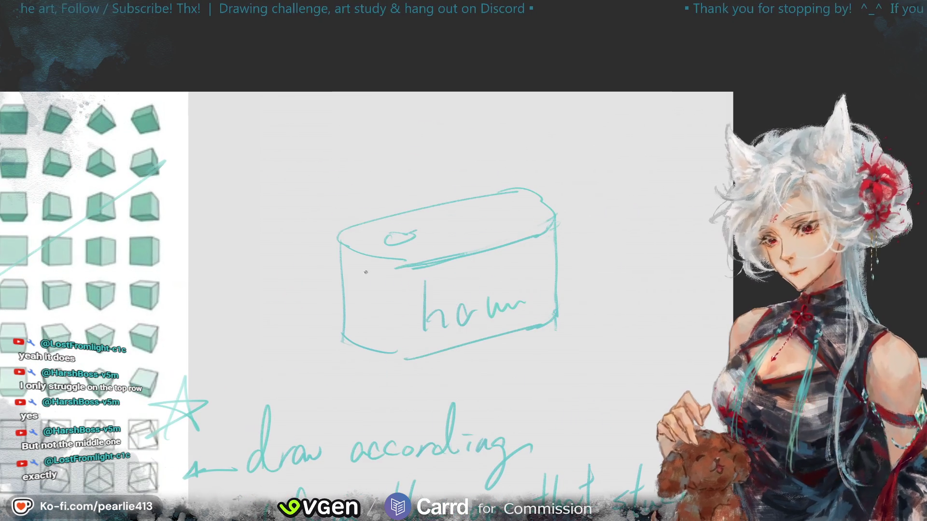
left_click_drag(318, 238, 421, 257)
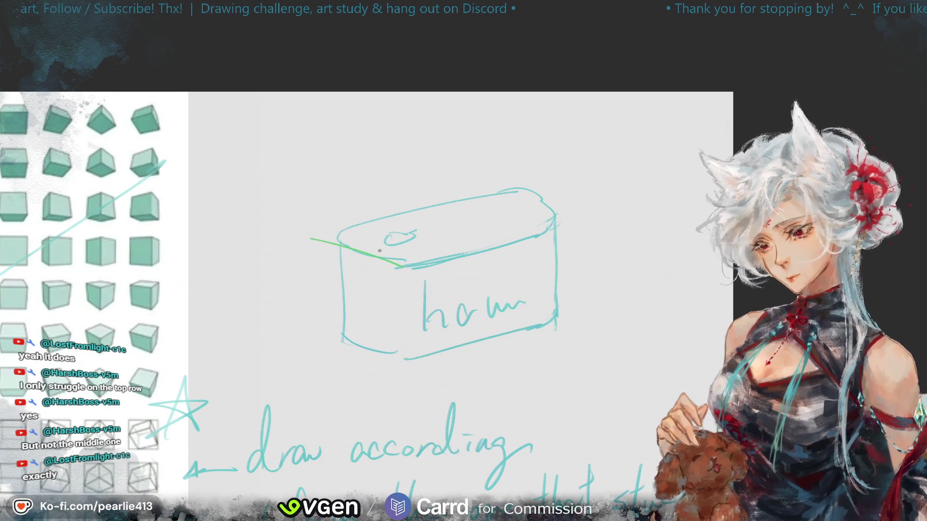
Step: Trace the box's top, front, vertical and bottom edges with straight green lines
left_click_drag(480, 189, 537, 193)
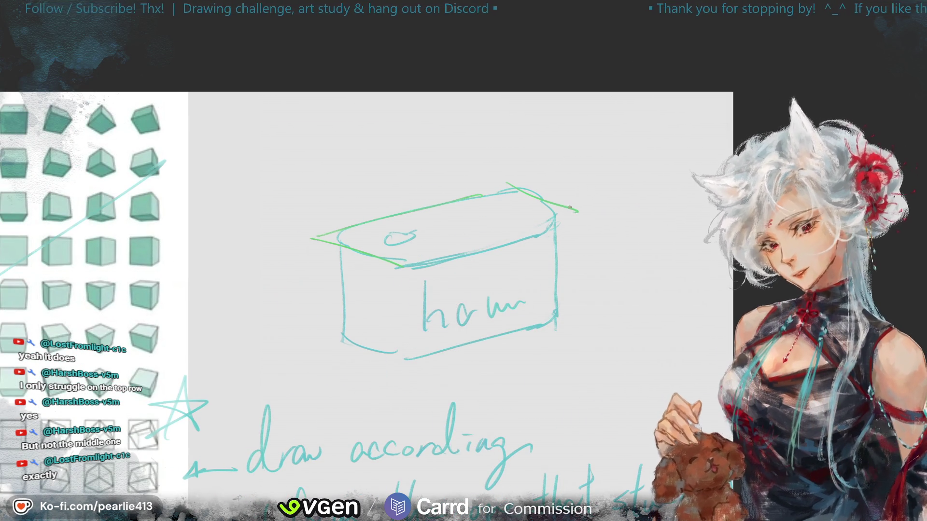
left_click_drag(395, 269, 582, 219)
left_click_drag(402, 268, 412, 366)
left_click_drag(323, 245, 331, 350)
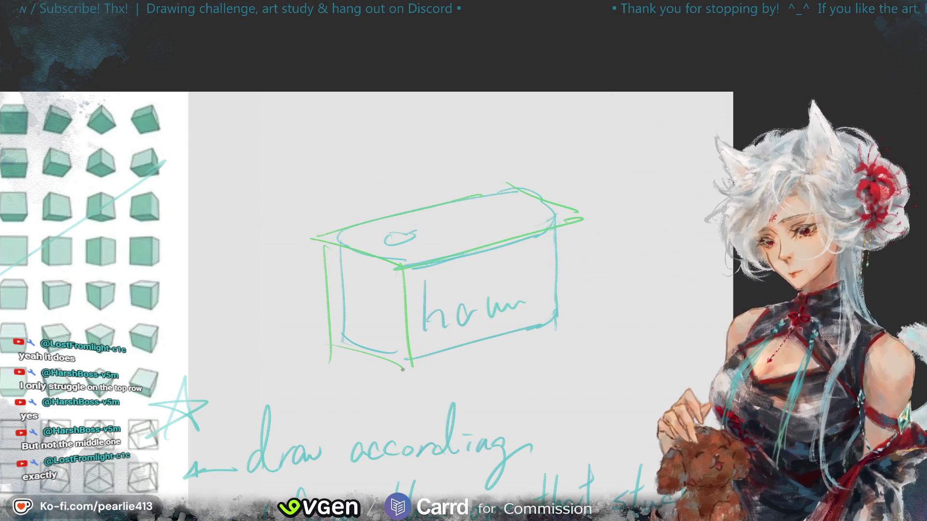
left_click_drag(410, 368, 571, 317)
left_click_drag(567, 209, 569, 341)
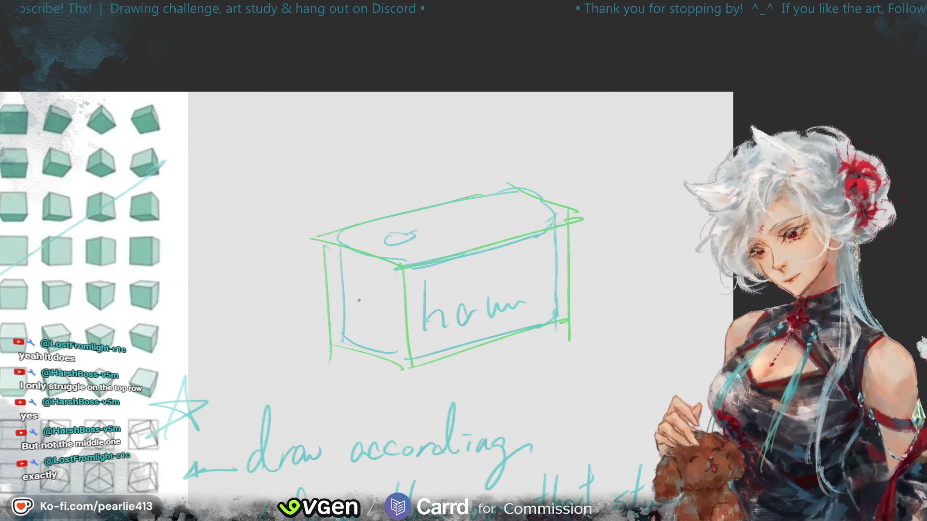
left_click_drag(346, 355, 346, 298)
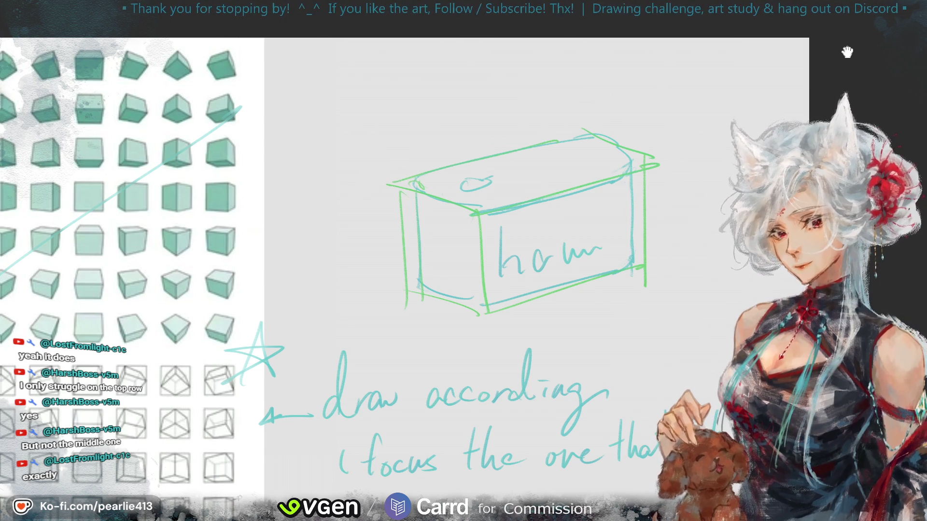
Step: Lasso the box sketch, scale it down toward the top-left, and deselect
scroll(903, 53, "down", 5)
scroll(899, 69, "up", 5)
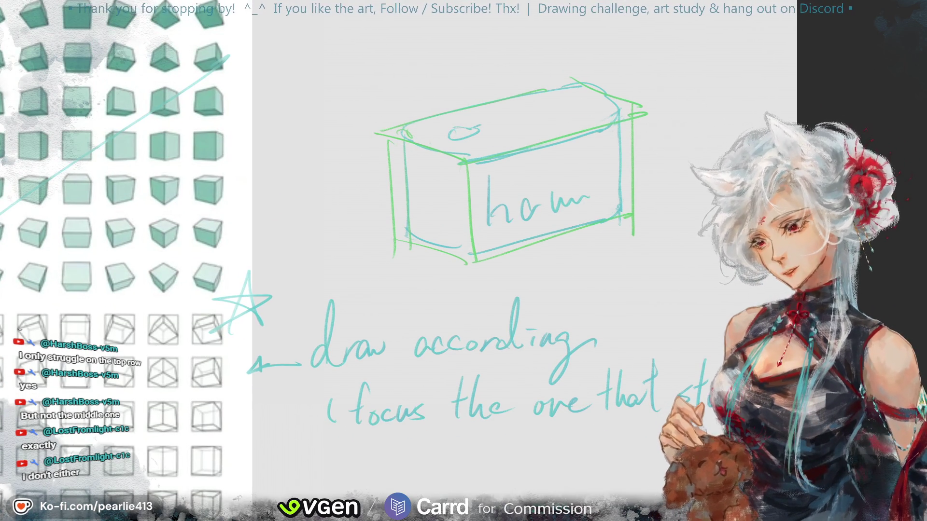
left_click_drag(548, 37, 541, 41)
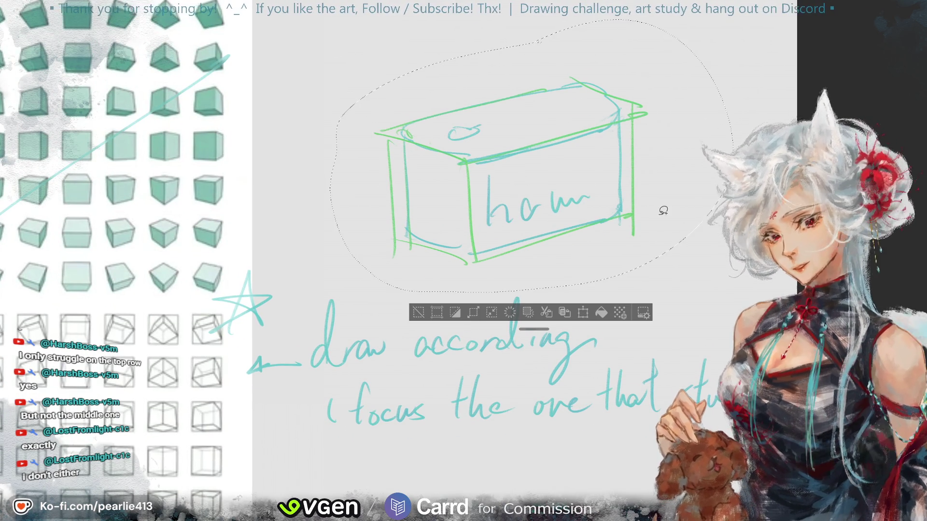
key("ctrl+t")
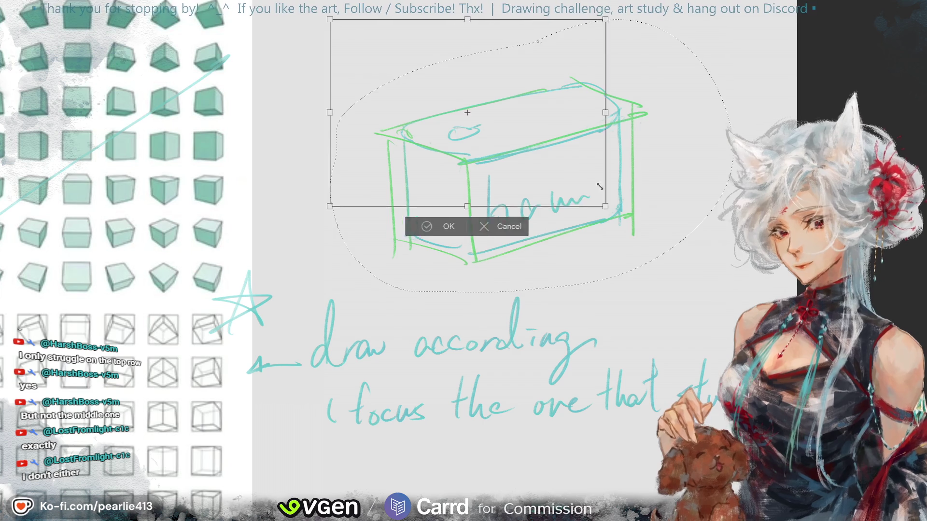
left_click_drag(635, 202, 542, 145)
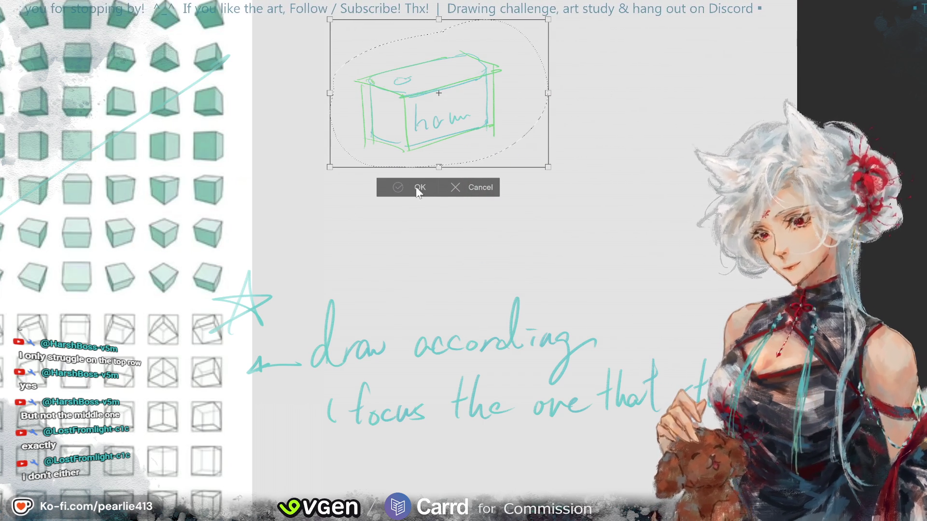
left_click(397, 189)
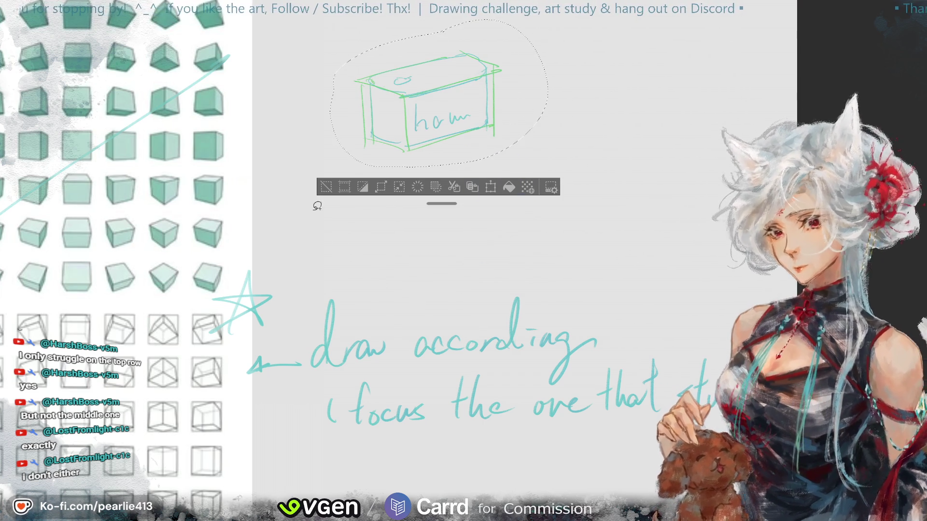
left_click(324, 186)
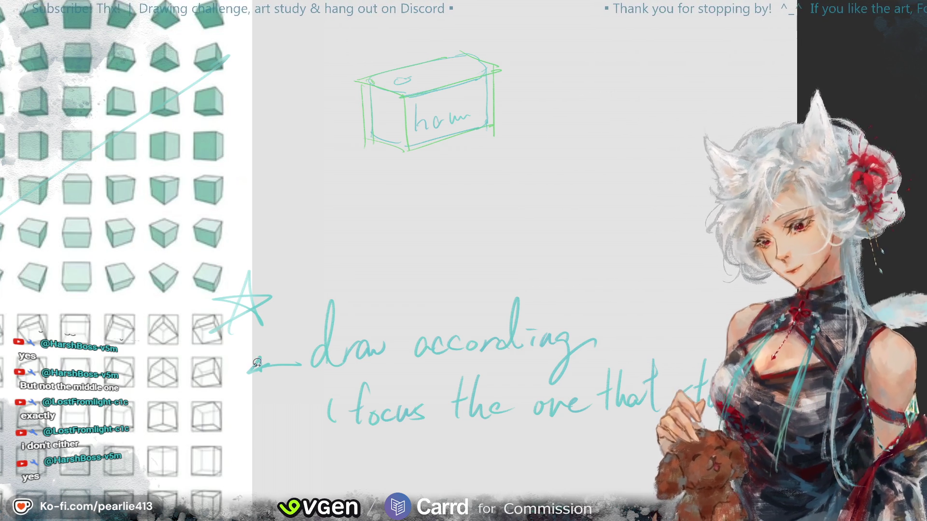
Step: Pan the canvas right and up to make room beside the small box
left_click_drag(676, 103, 811, 73)
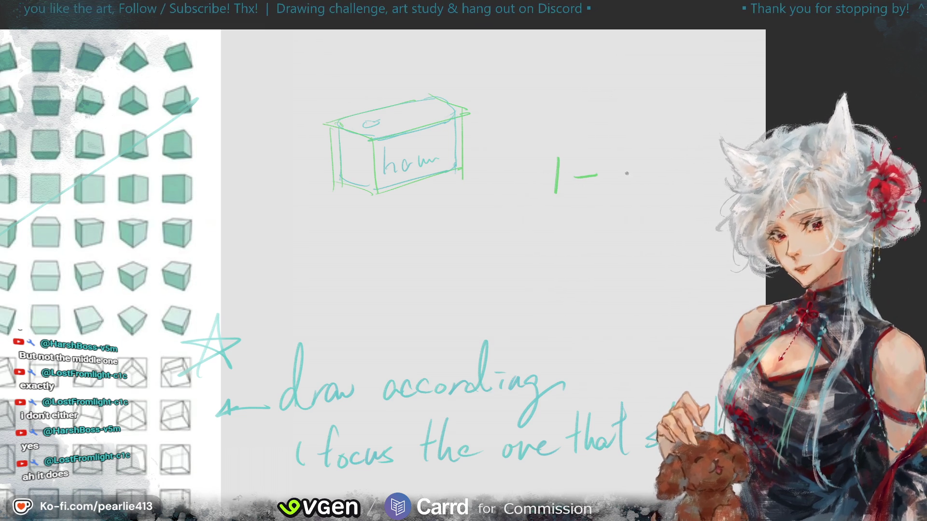
Step: Finish writing 'artist' in green and add a small star beside the '1 – 2' note
mouse_move(607, 223)
left_mouse_down()
mouse_move(623, 215)
mouse_move(635, 226)
left_mouse_up()
left_click_drag(629, 207, 645, 202)
left_click_drag(651, 212, 653, 223)
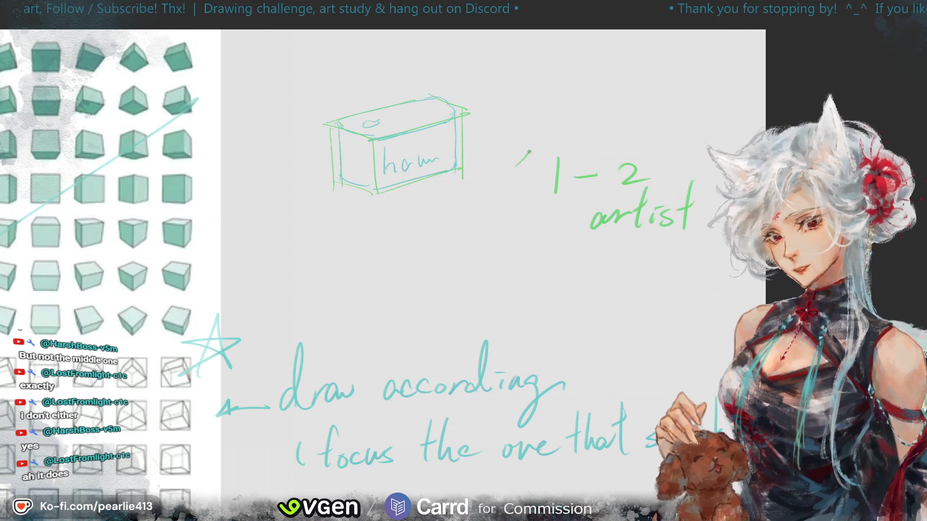
left_click_drag(521, 162, 541, 162)
Step: Draw a stick figure in the green frame, then a teal frame with another stick figure
mouse_move(537, 254)
left_mouse_down()
mouse_move(538, 316)
mouse_move(542, 252)
left_mouse_up()
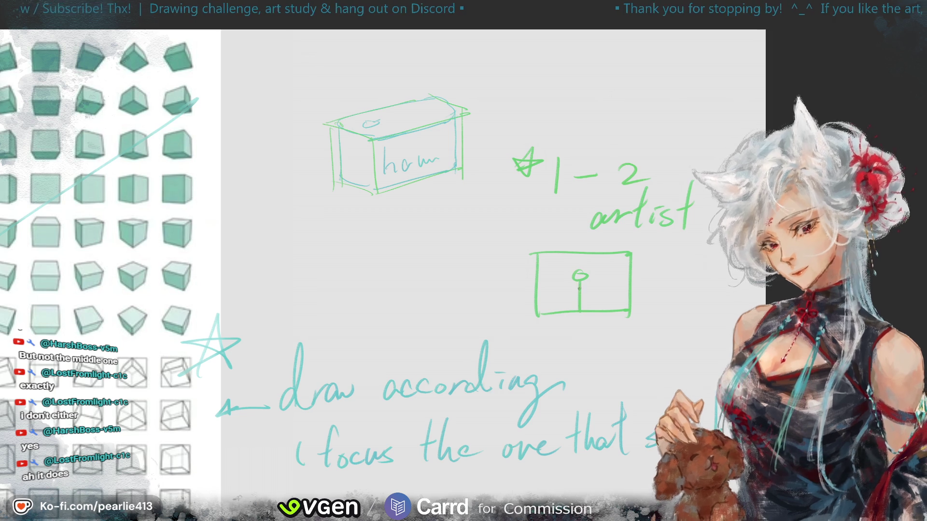
left_click_drag(596, 263, 602, 263)
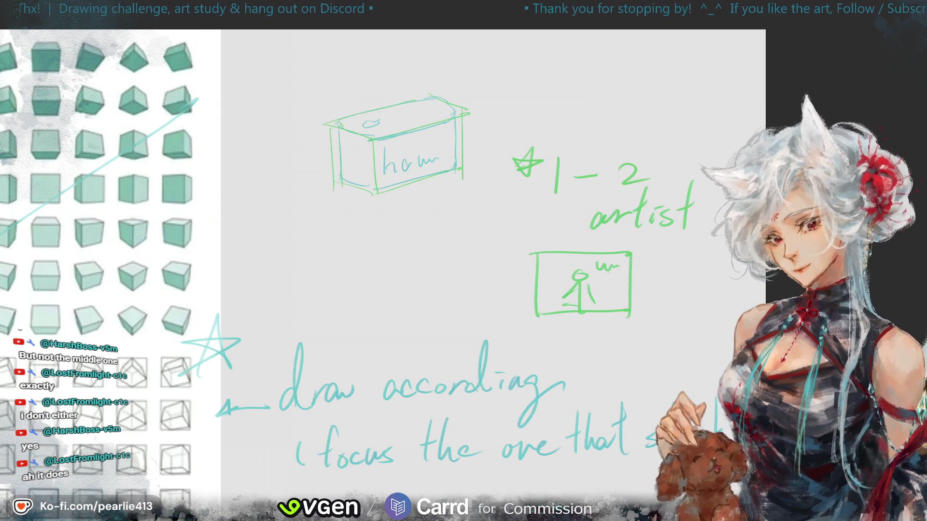
mouse_move(658, 257)
left_mouse_down()
mouse_move(659, 311)
mouse_move(746, 258)
mouse_move(756, 312)
left_mouse_up()
mouse_move(658, 326)
left_mouse_down()
mouse_move(738, 325)
mouse_move(700, 321)
mouse_move(709, 320)
left_mouse_up()
left_click_drag(720, 272, 728, 269)
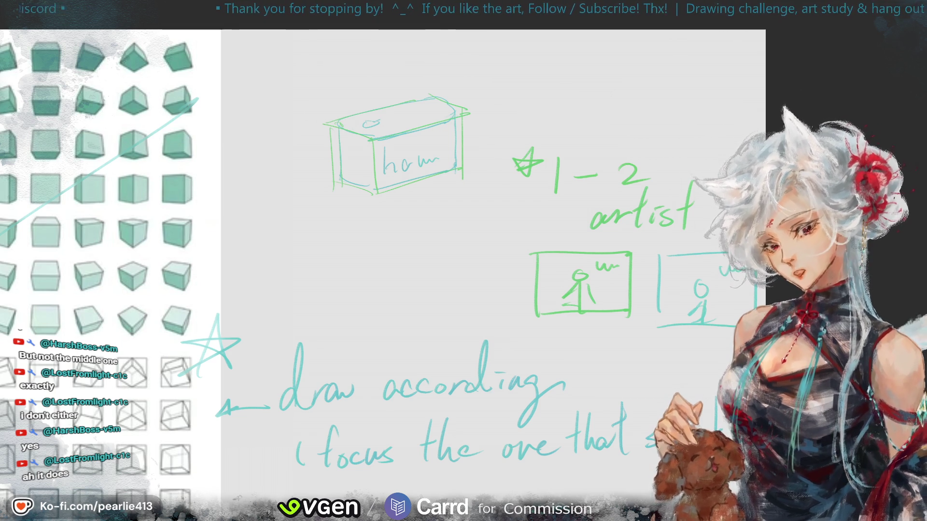
mouse_move(830, 94)
left_mouse_down()
mouse_move(862, 58)
mouse_move(925, 19)
left_mouse_up()
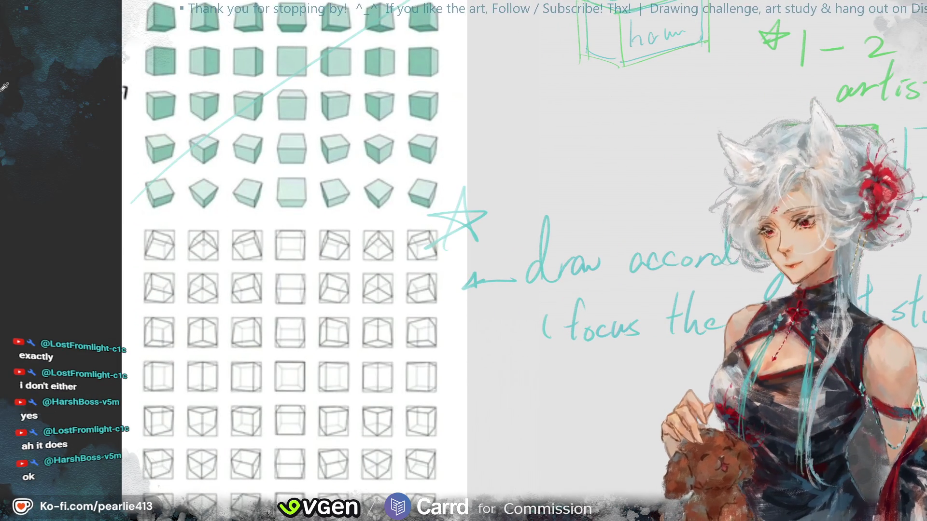
Step: Lasso the first wireframe cube row, clear everything outside it, and deselect
left_click_drag(129, 221, 290, 267)
mouse_move(432, 258)
left_mouse_down()
mouse_move(444, 231)
mouse_move(308, 213)
mouse_move(209, 218)
left_mouse_up()
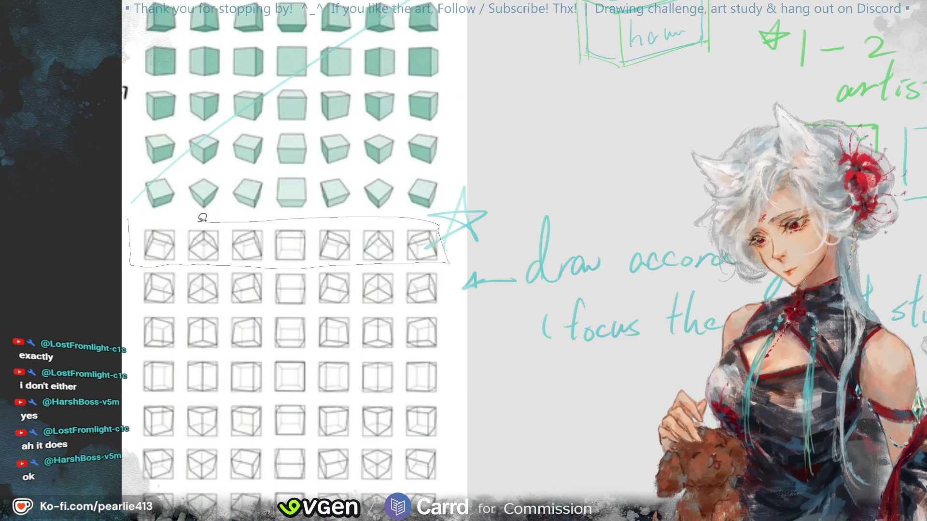
left_click_drag(122, 221, 124, 219)
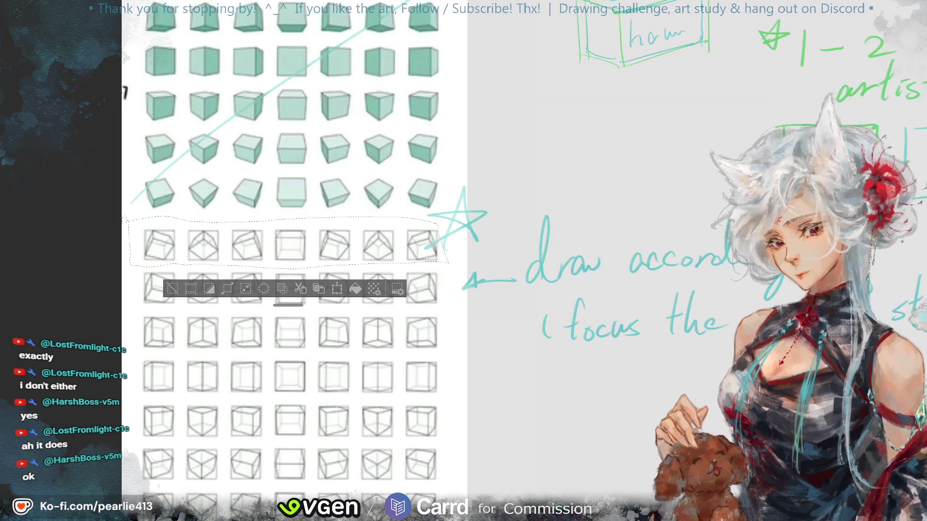
left_click(890, 308)
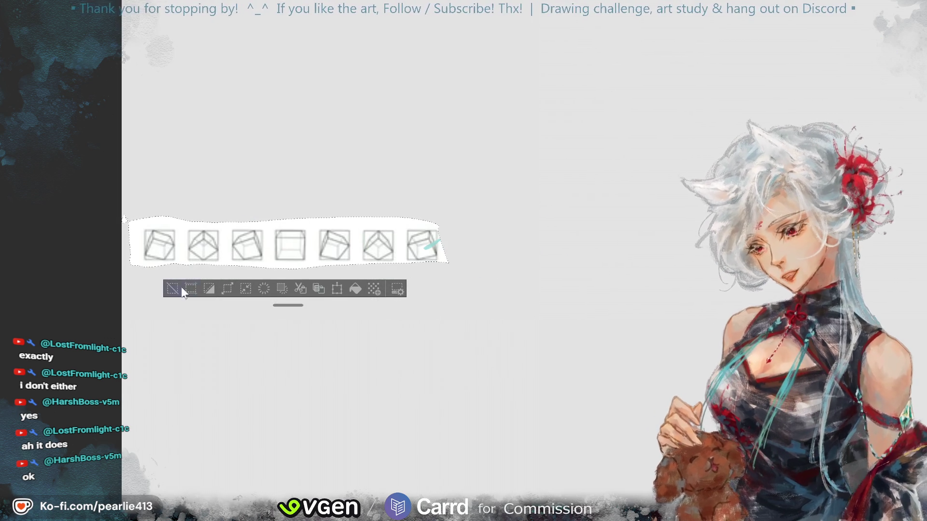
left_click(261, 211)
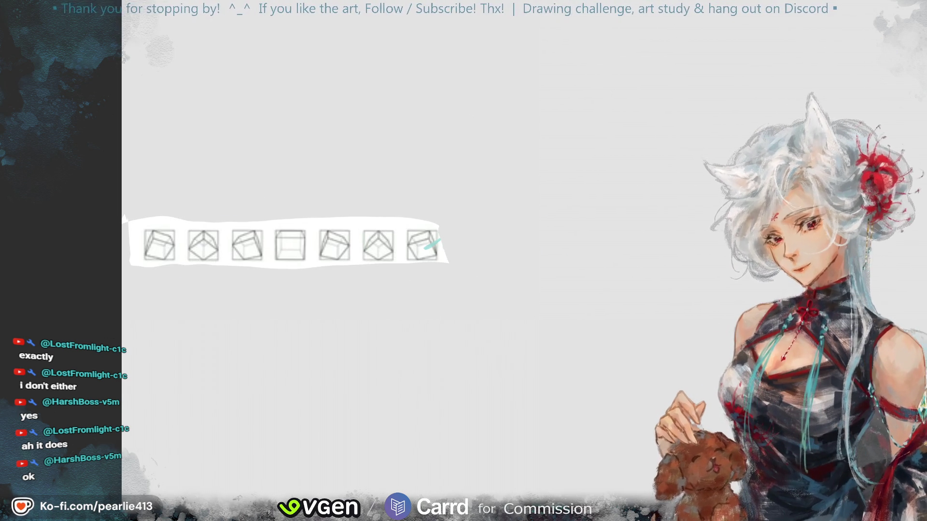
Step: Move the wireframe cube row up to the top edge of the canvas
key("ctrl+0")
key("ctrl+t")
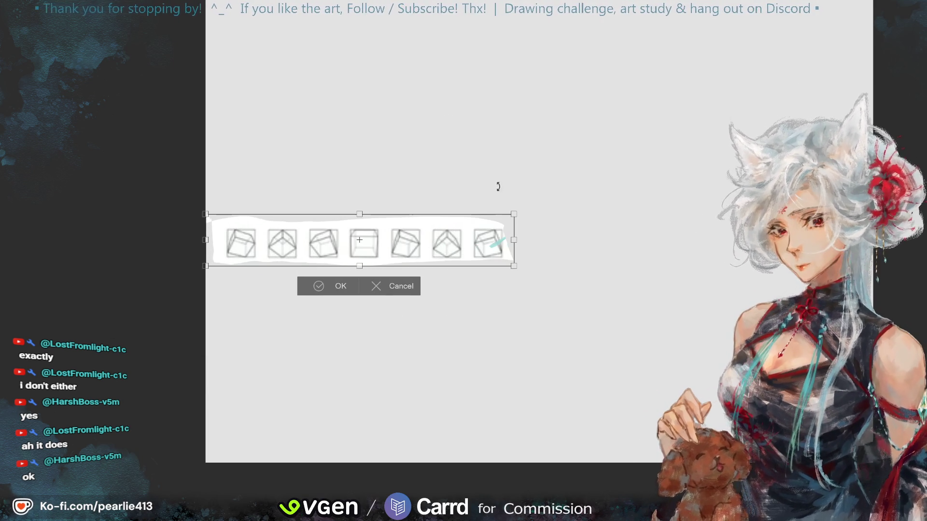
left_click_drag(458, 224, 466, 8)
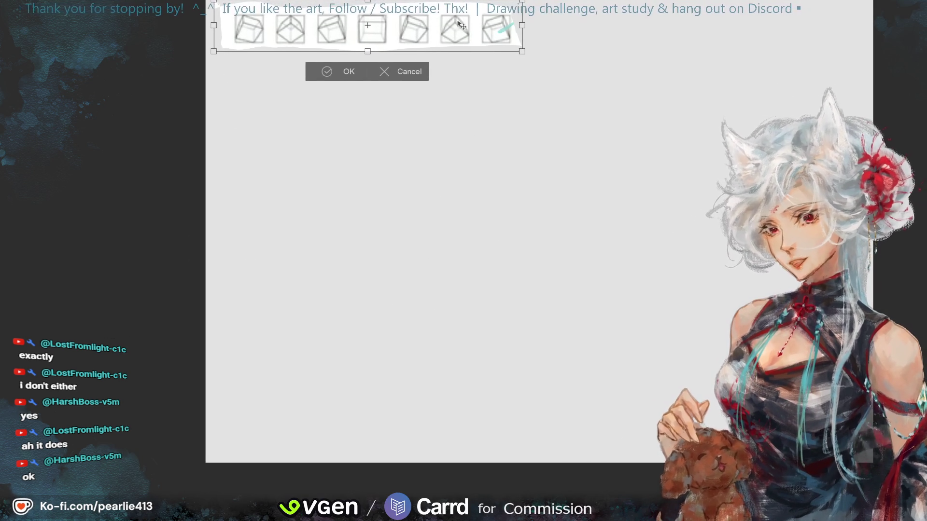
left_click(326, 72)
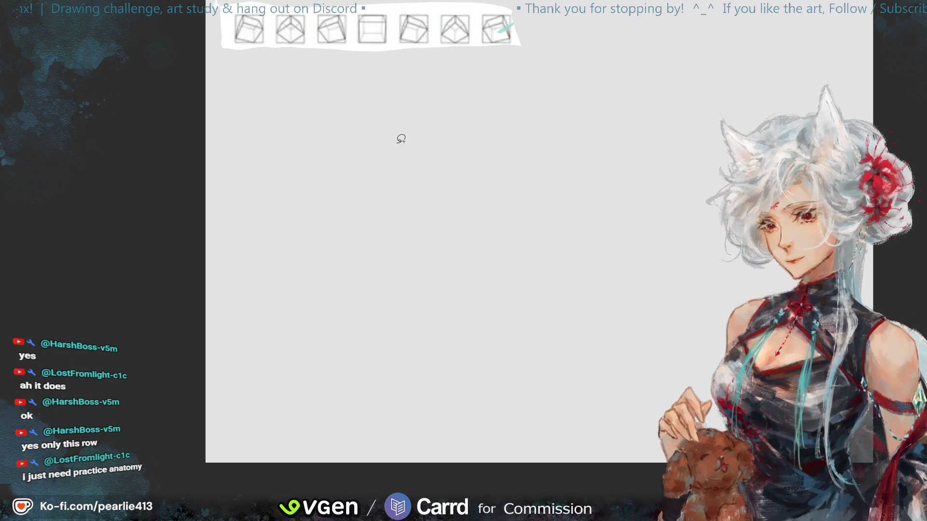
Step: Zoom out over the practice canvas, then switch to the cube reference sheet with Ctrl+Tab
scroll(888, 43, "up", 3)
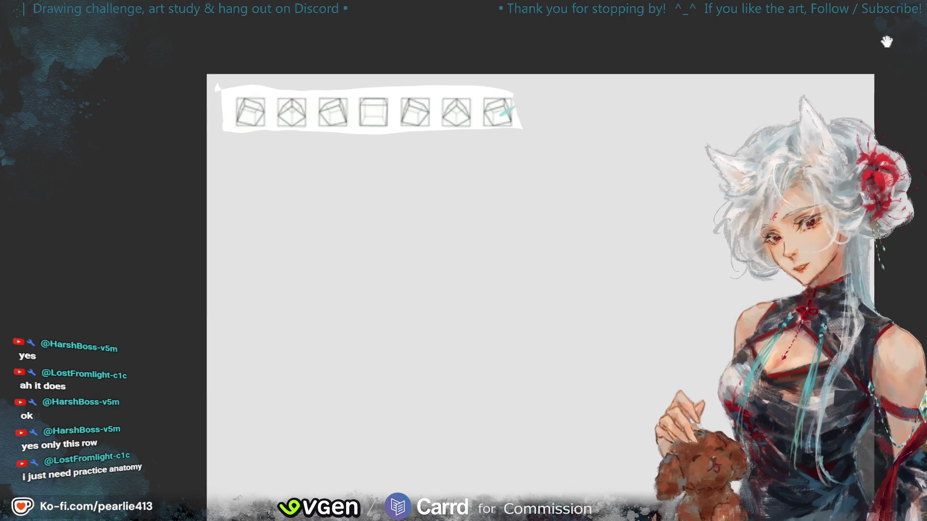
scroll(850, 48, "left", 2)
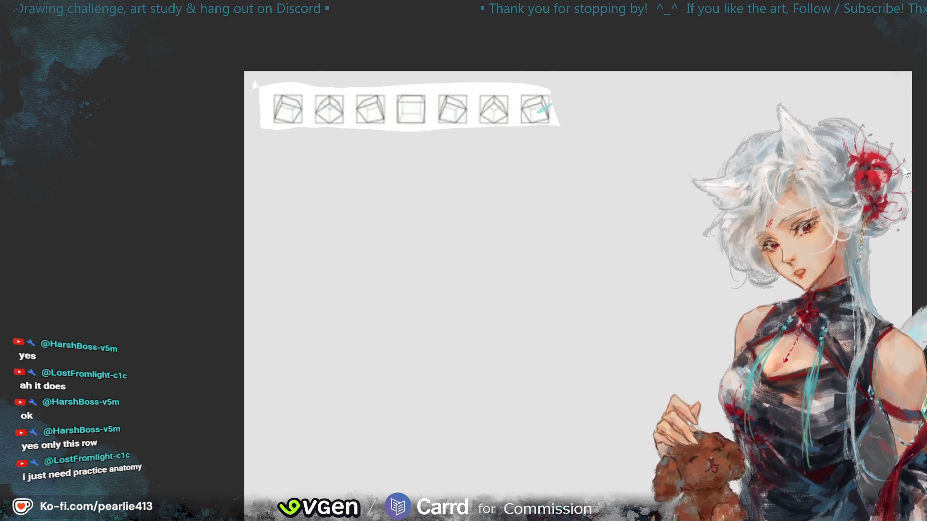
scroll(896, 104, "up", 2)
scroll(889, 92, "down", 1)
scroll(881, 79, "up", 2)
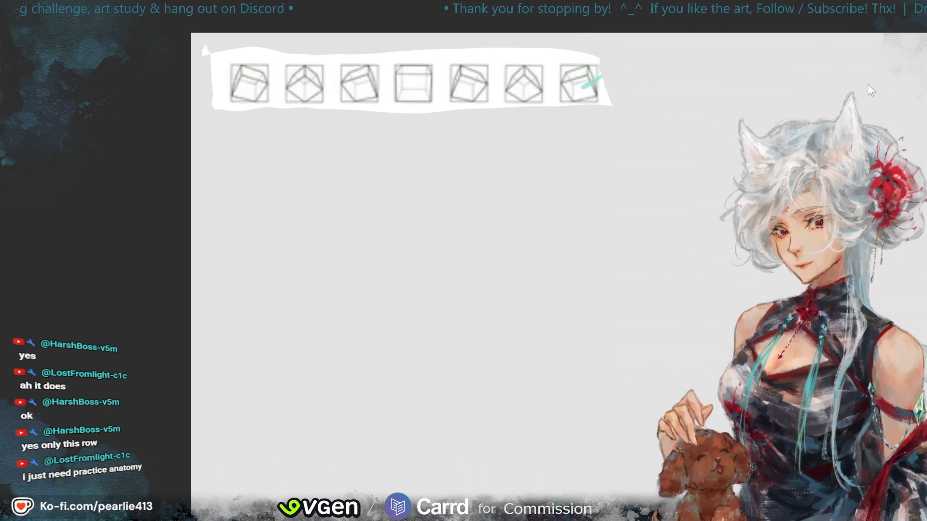
scroll(869, 96, "down", 2)
scroll(869, 97, "right", 1)
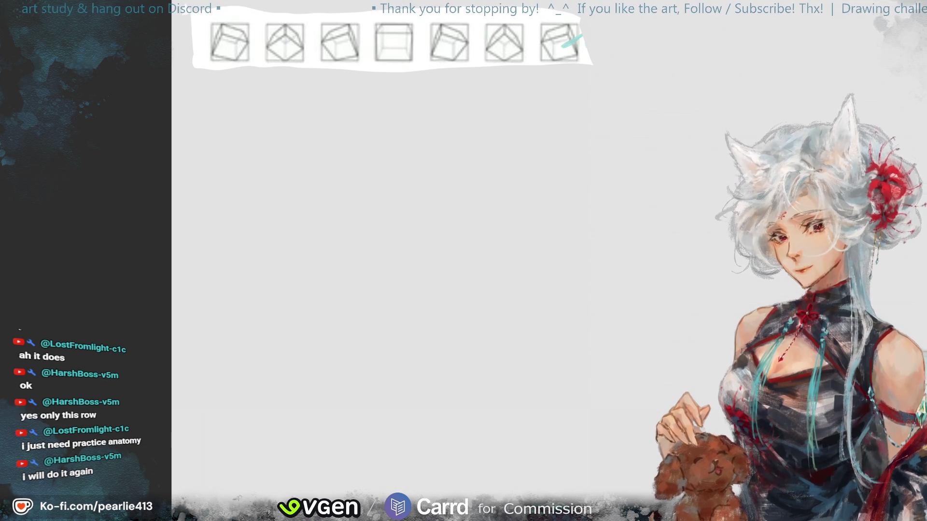
key("ctrl+minus")
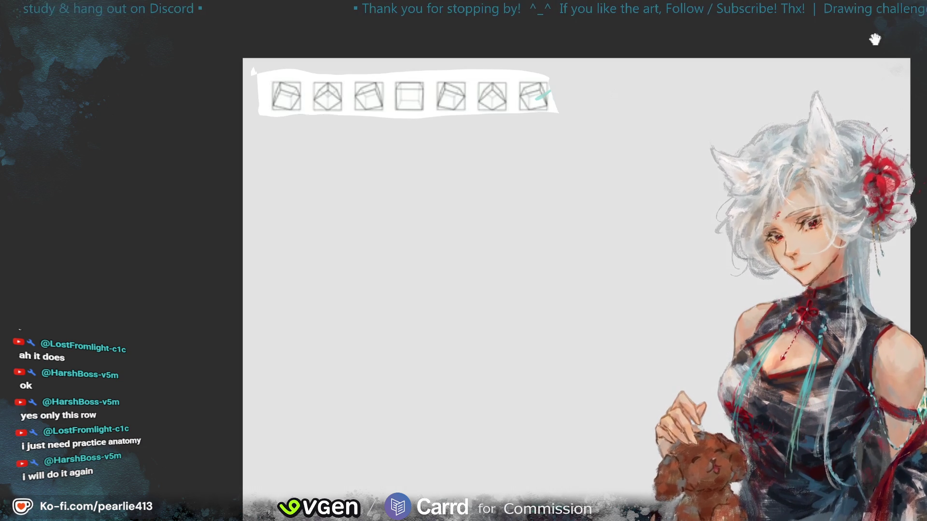
left_click_drag(875, 32, 875, 59)
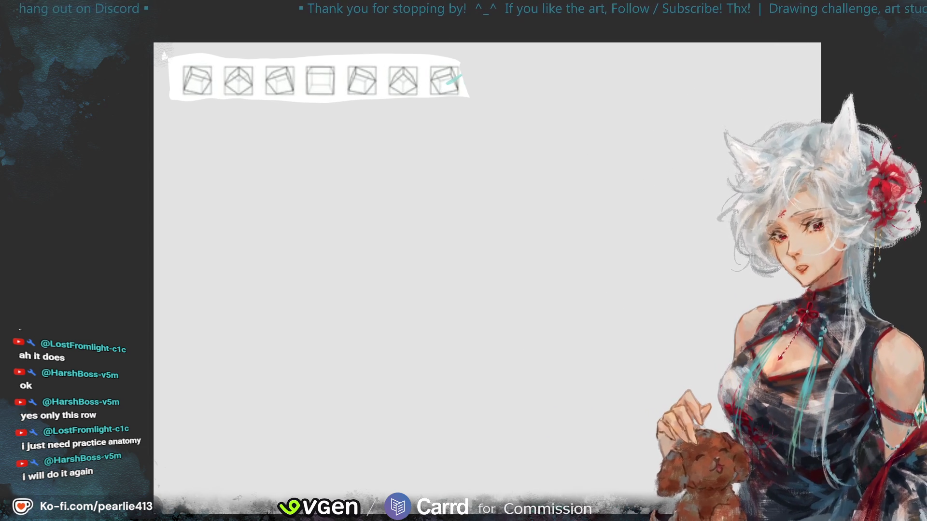
key("ctrl+Tab")
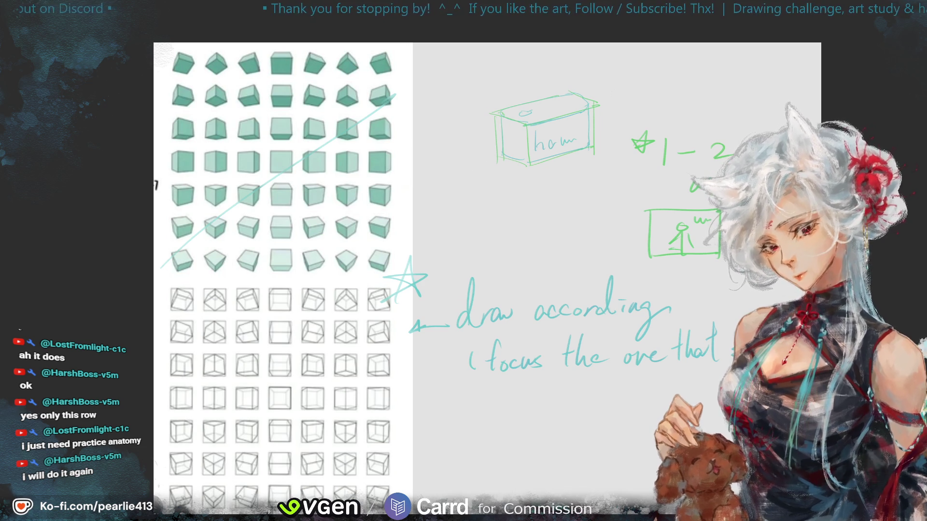
Step: Switch back to the practice canvas with Ctrl+Tab
key("ctrl+Tab")
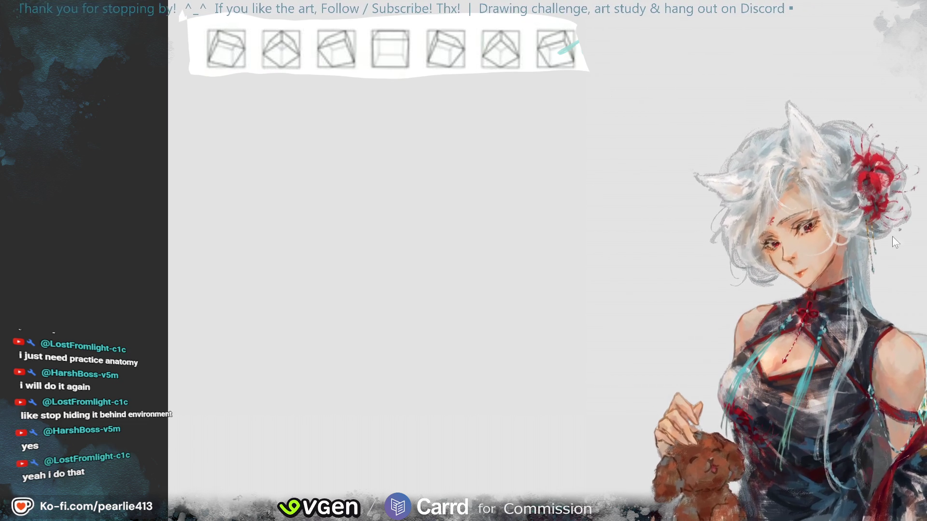
left_click_drag(885, 52, 877, 53)
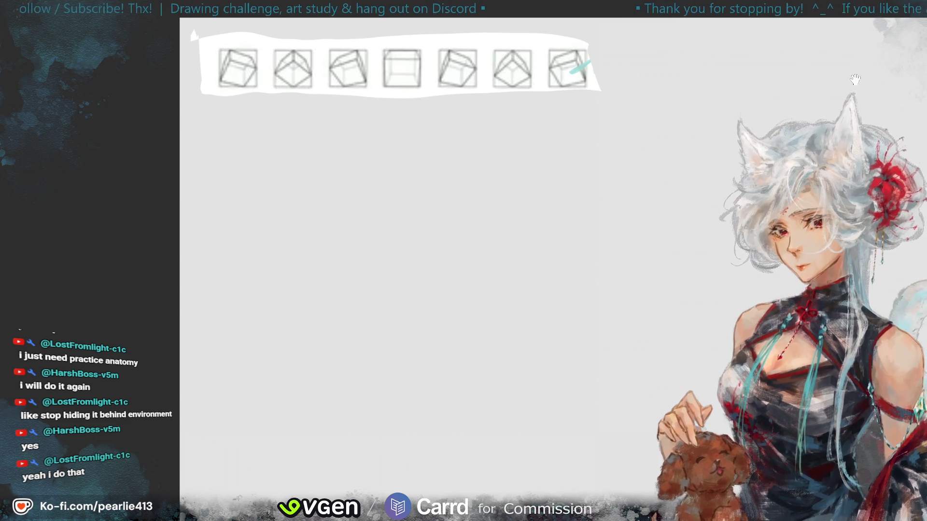
left_click_drag(882, 54, 887, 69)
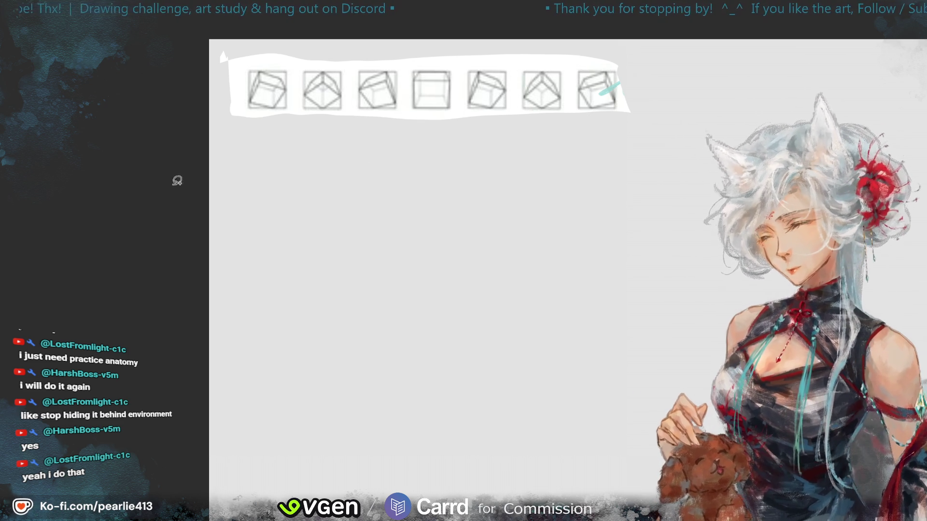
left_click_drag(917, 54, 877, 67)
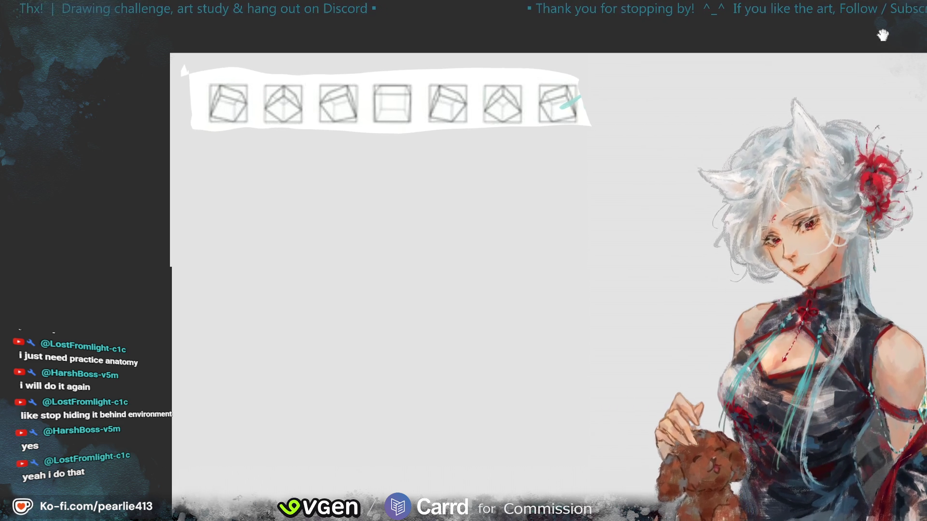
Step: Draw teal check marks on reference cubes 2 and 6 and a large X over cube 4
left_click_drag(259, 141, 268, 141)
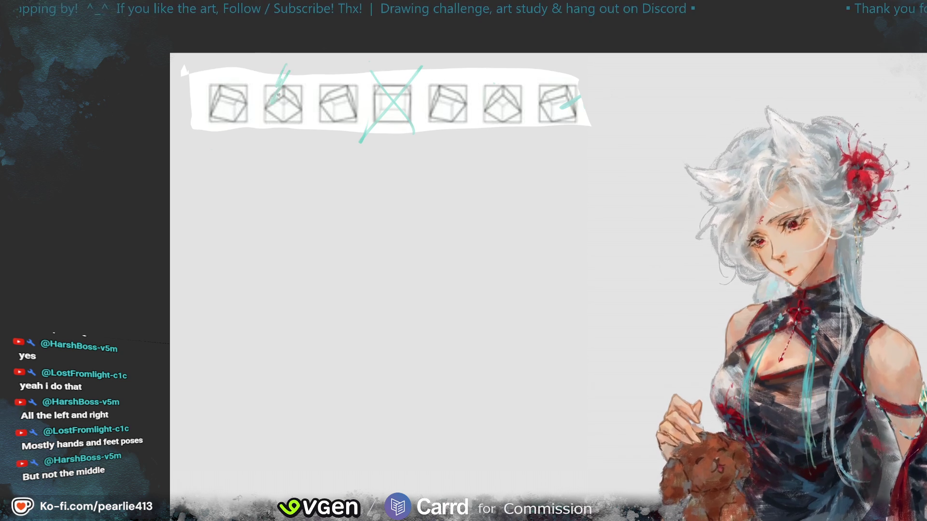
left_click_drag(513, 69, 502, 89)
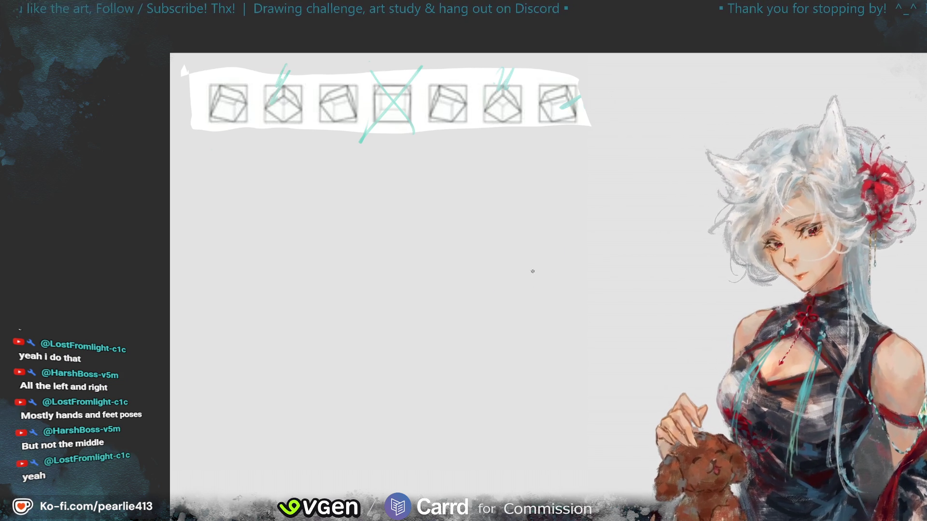
Step: Sketch the first teal edges of a large cube below the reference row, undoing one bad edge
left_click_drag(493, 313, 538, 260)
left_click_drag(542, 247, 632, 282)
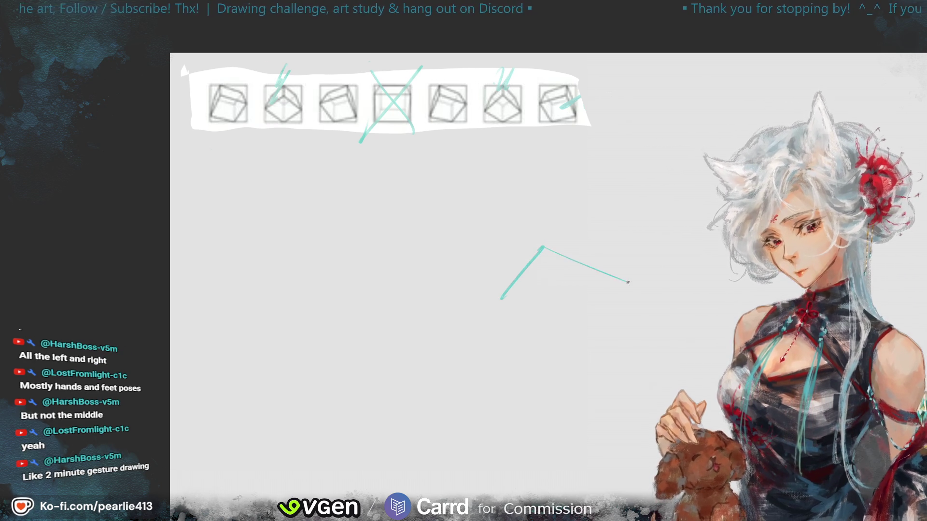
left_click_drag(497, 384, 564, 297)
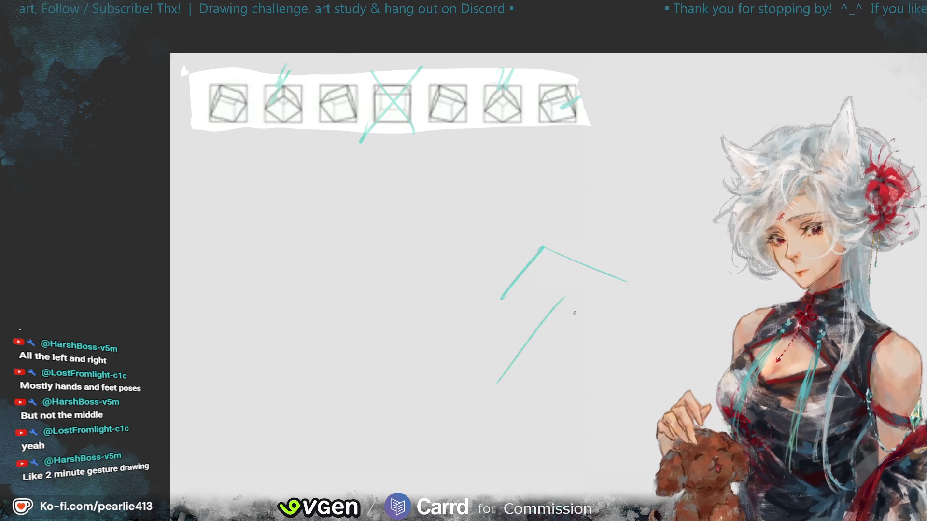
left_click_drag(651, 339, 597, 414)
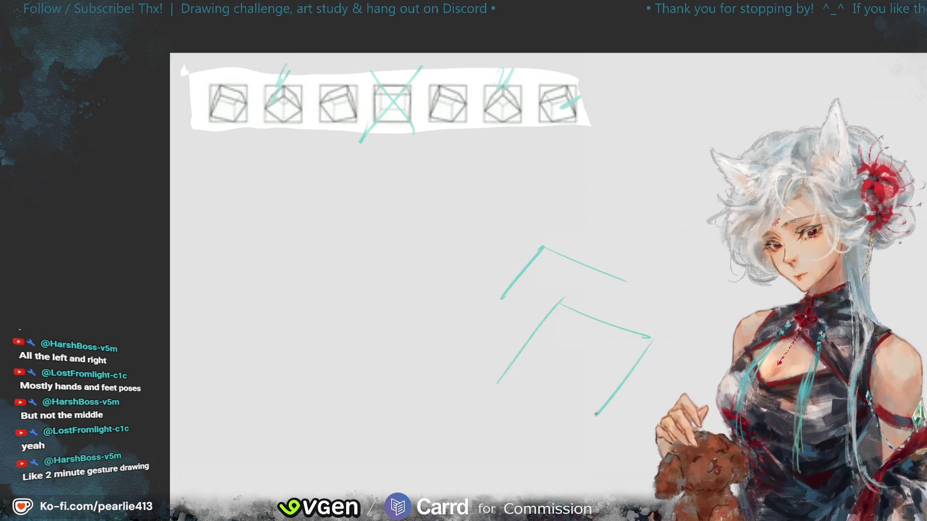
key("ctrl+z")
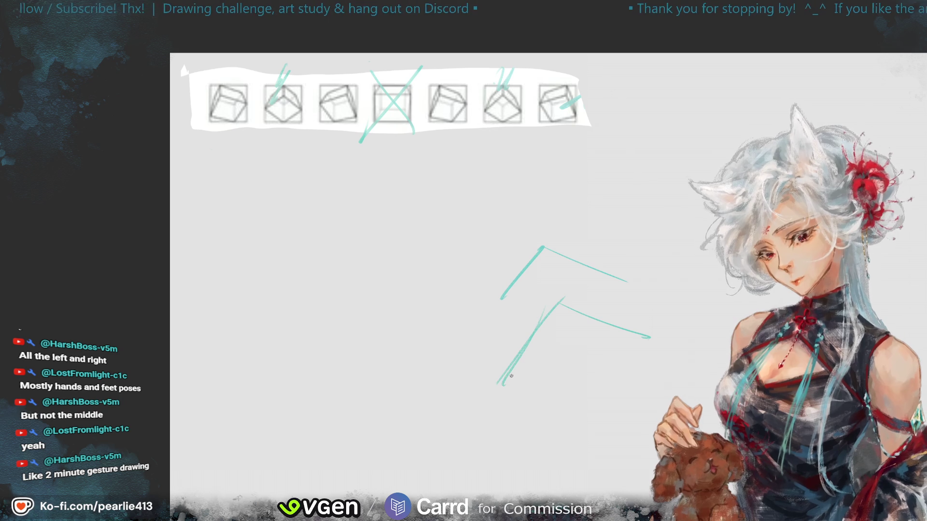
Step: Complete the teal cube's vertical, bottom and back edges
left_click_drag(502, 382, 586, 413)
left_click_drag(575, 424, 647, 345)
left_click_drag(505, 302, 500, 389)
left_click_drag(543, 248, 563, 297)
left_click_drag(586, 324, 633, 279)
left_click_drag(628, 280, 657, 348)
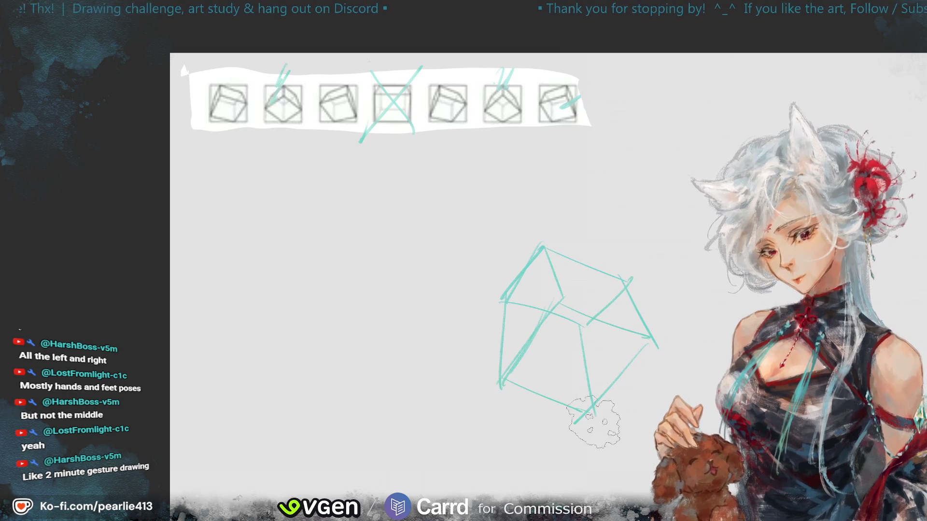
Step: Tidy the cube: erase stray lines, redraw the front-right edge, and reinforce the upper edges
left_click_drag(601, 414, 633, 359)
key("ctrl+z")
left_click_drag(580, 328, 593, 412)
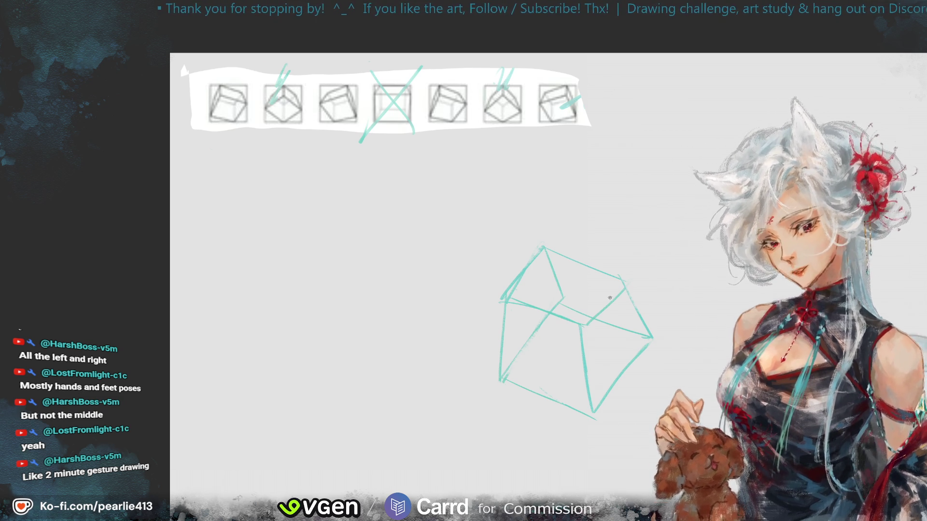
left_click_drag(629, 280, 593, 321)
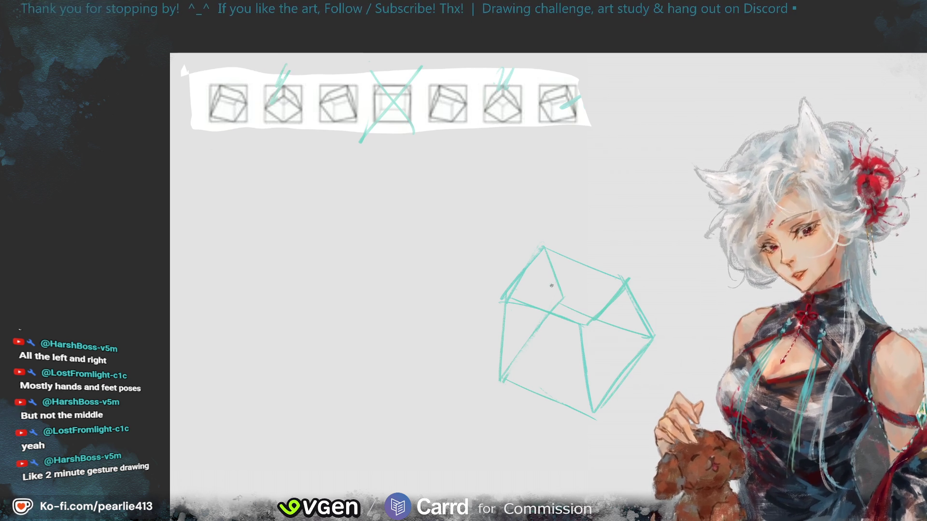
left_click_drag(528, 266, 502, 318)
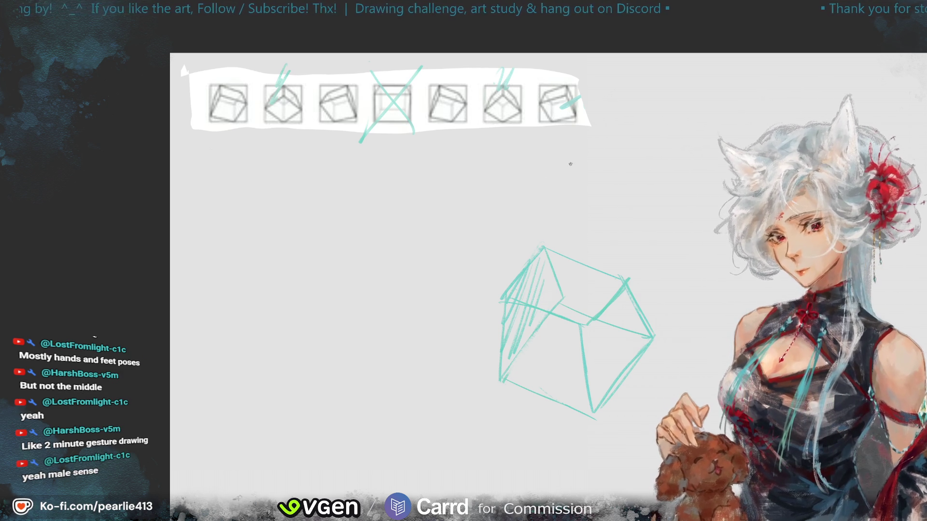
key("ctrl+z")
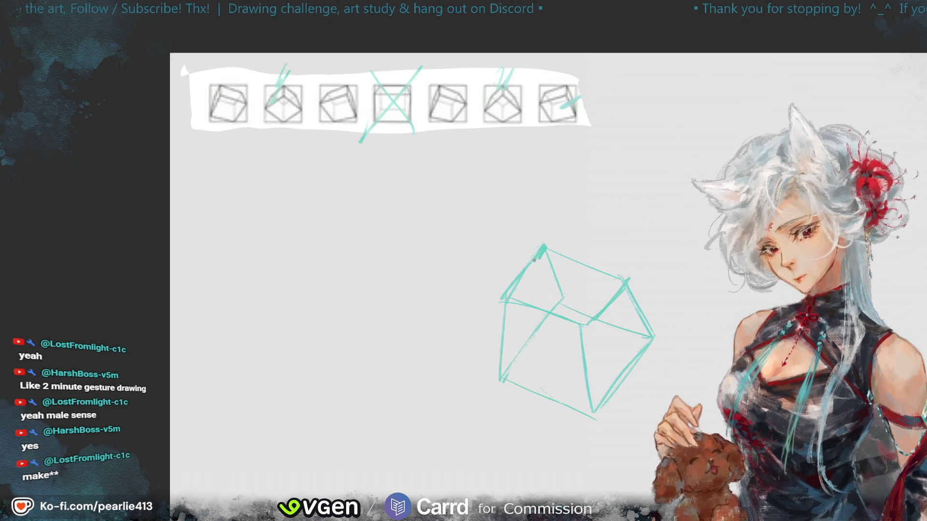
key("ctrl+z")
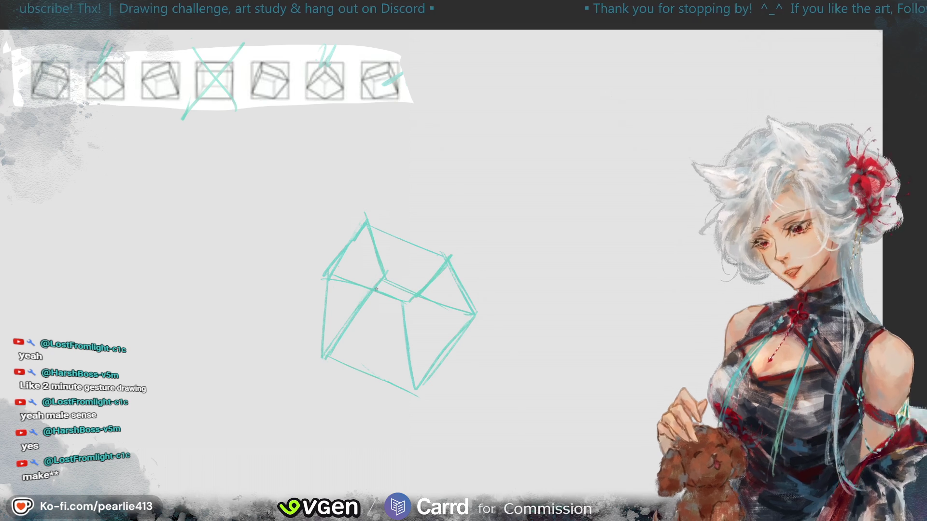
Step: Try trial hatching and a diagonal edge for a second cube, undoing those strokes
mouse_move(379, 295)
left_mouse_down()
mouse_move(328, 372)
mouse_move(360, 376)
left_mouse_up()
left_click_drag(446, 319, 396, 389)
key("ctrl+z")
key("ctrl+z")
key("ctrl+z")
left_click_drag(611, 296, 554, 387)
key("ctrl+z")
left_click_drag(630, 302, 554, 381)
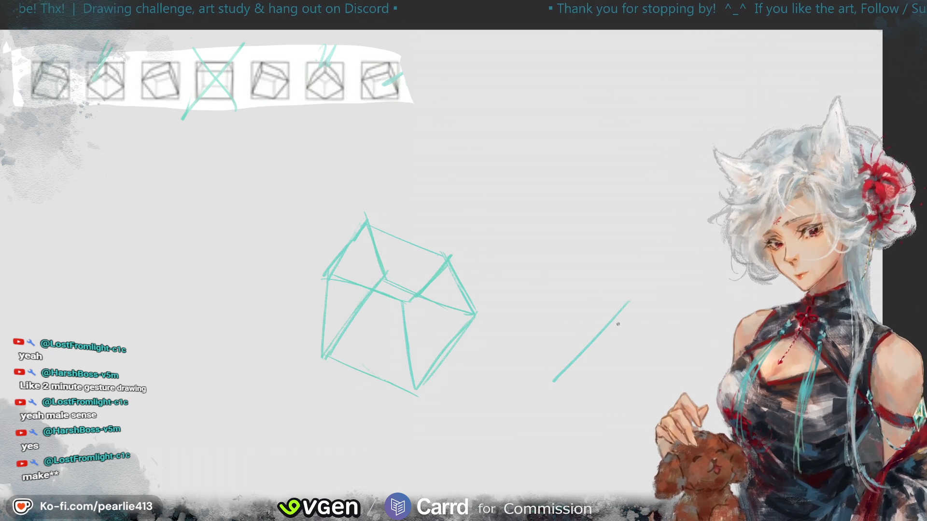
key("ctrl+z")
Step: Draw the second cube's teal square front face to the right of the first cube
mouse_move(622, 294)
left_mouse_down()
mouse_move(727, 355)
mouse_move(649, 416)
left_mouse_up()
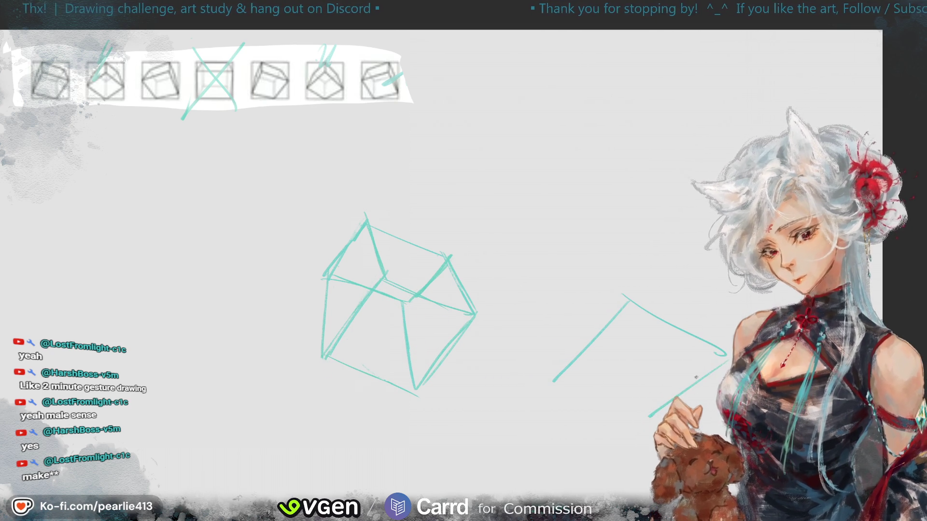
left_click_drag(727, 357, 651, 419)
left_click_drag(562, 377, 648, 413)
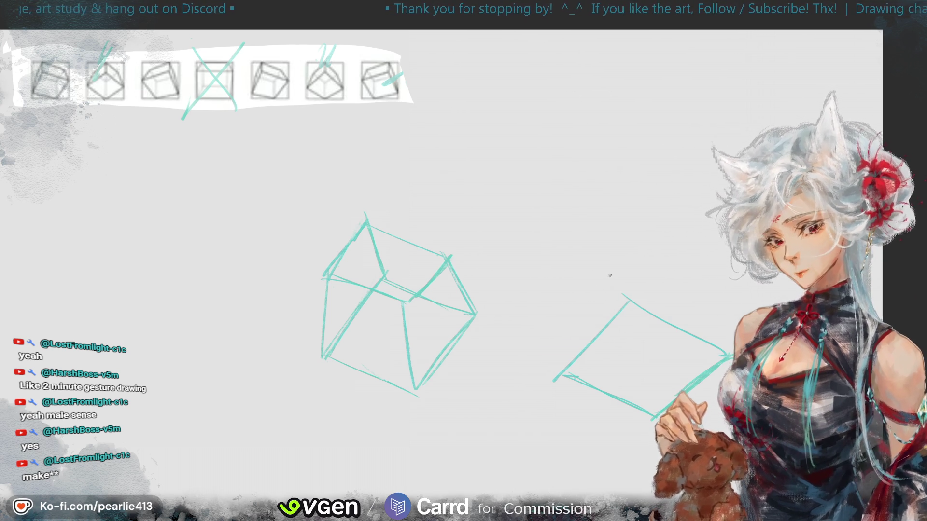
left_click_drag(609, 255, 572, 291)
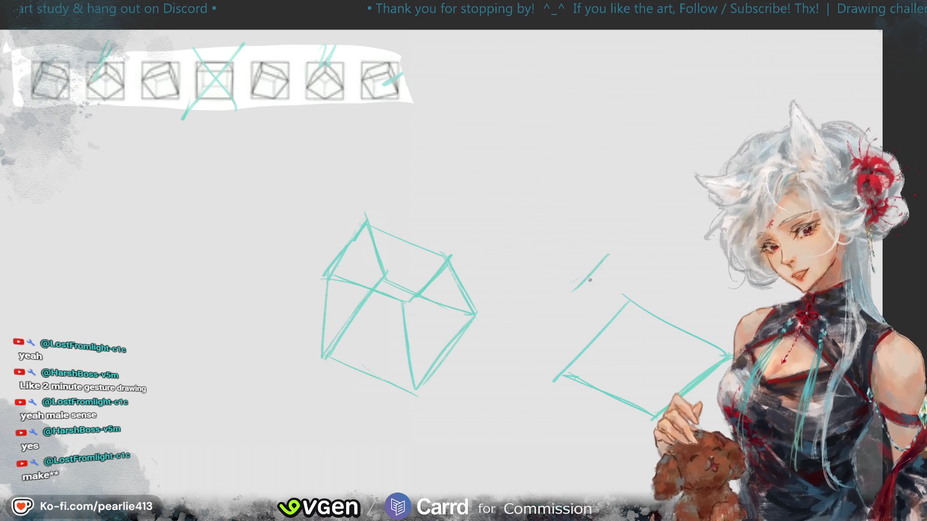
key("ctrl+z")
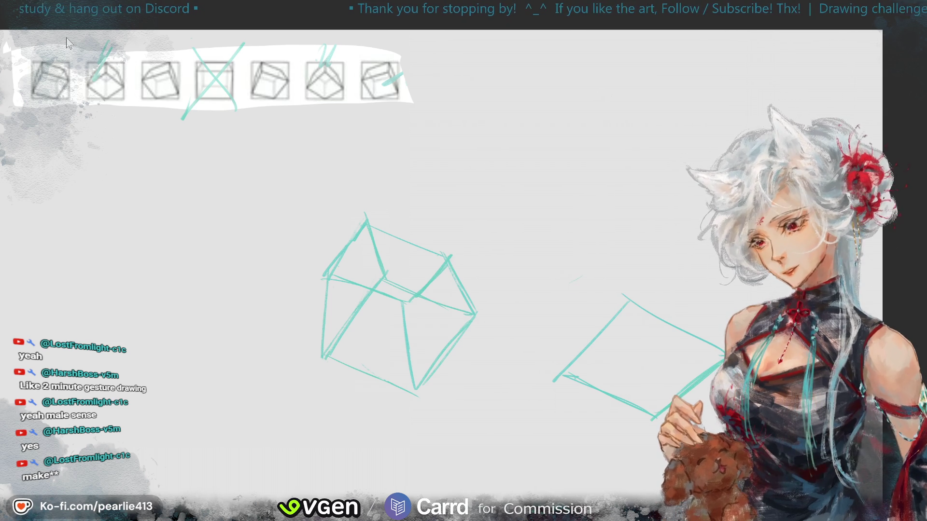
Step: Sketch the mustard-yellow square top face above the teal square
left_click_drag(611, 263, 579, 302)
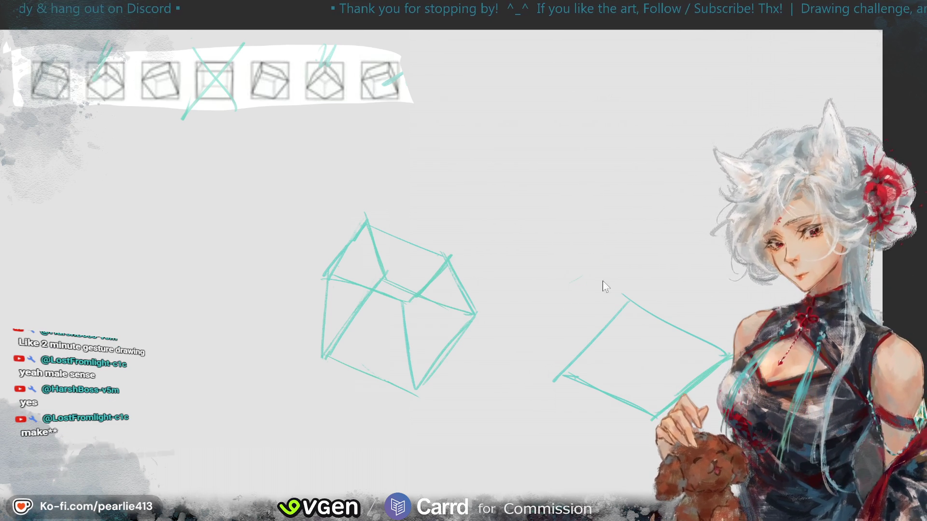
key("ctrl+z")
mouse_move(615, 261)
left_mouse_down()
mouse_move(572, 312)
mouse_move(661, 282)
mouse_move(693, 300)
mouse_move(645, 346)
left_mouse_up()
left_click_drag(572, 311, 638, 344)
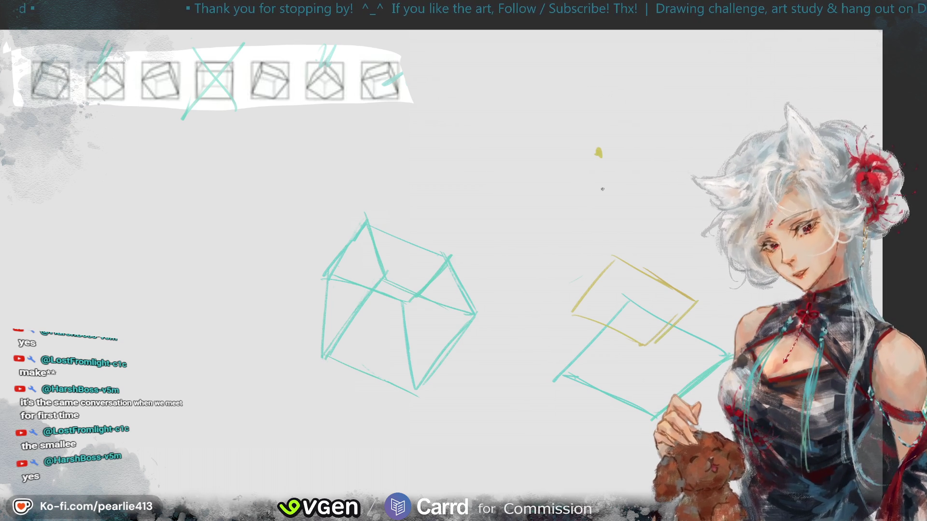
Step: Try guide lines from the green vanishing dot toward the cube, then undo them all
key("ctrl+z")
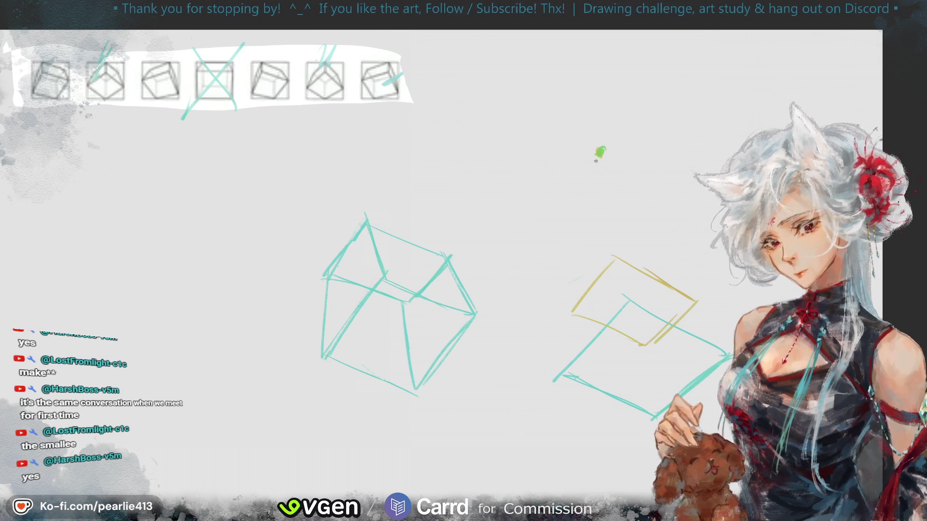
left_click_drag(601, 154, 621, 327)
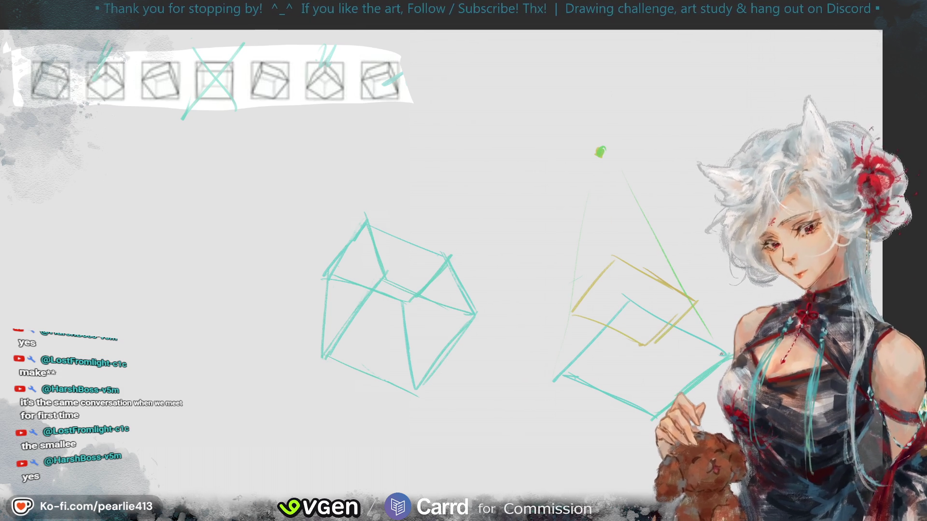
left_click_drag(601, 166, 561, 361)
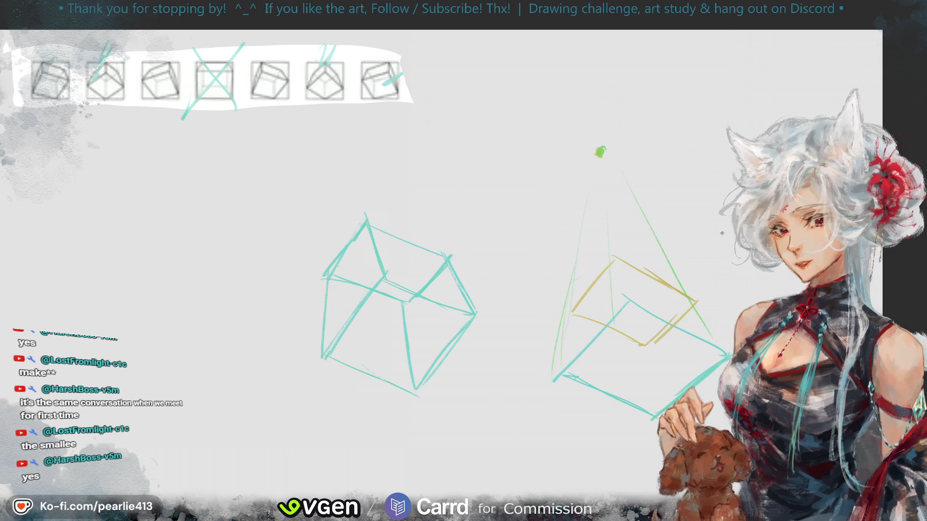
key("ctrl+z")
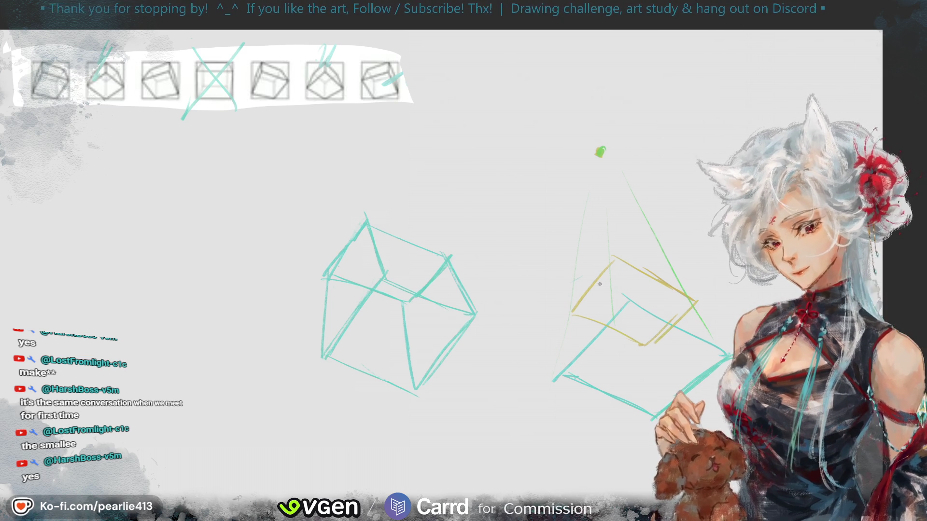
left_click_drag(572, 312, 461, 424)
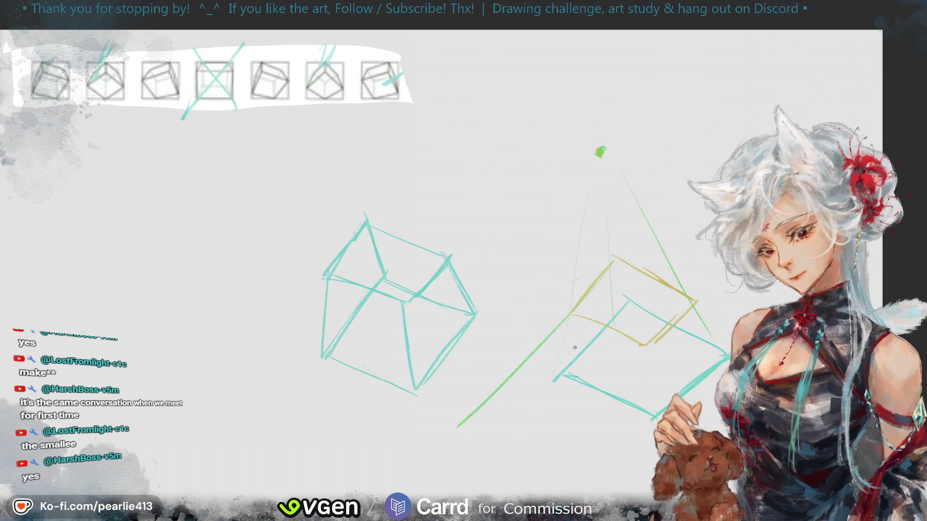
key("ctrl+z")
left_click_drag(529, 348, 419, 449)
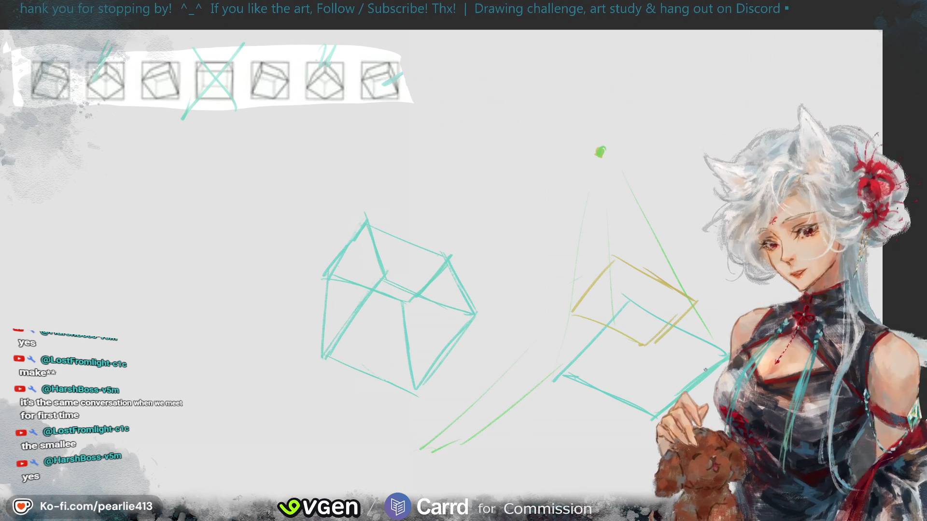
key("ctrl+z")
key("ctrl+z")
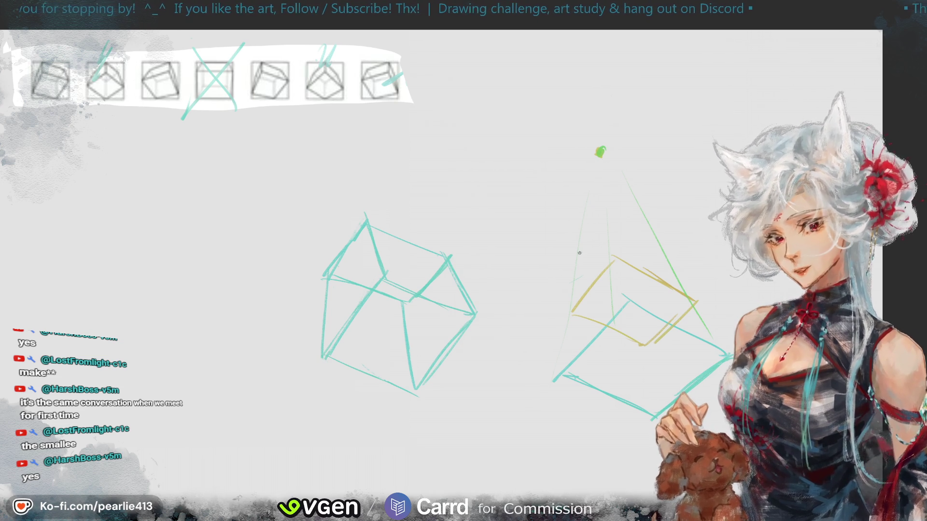
key("ctrl+z")
key("ctrl+z")
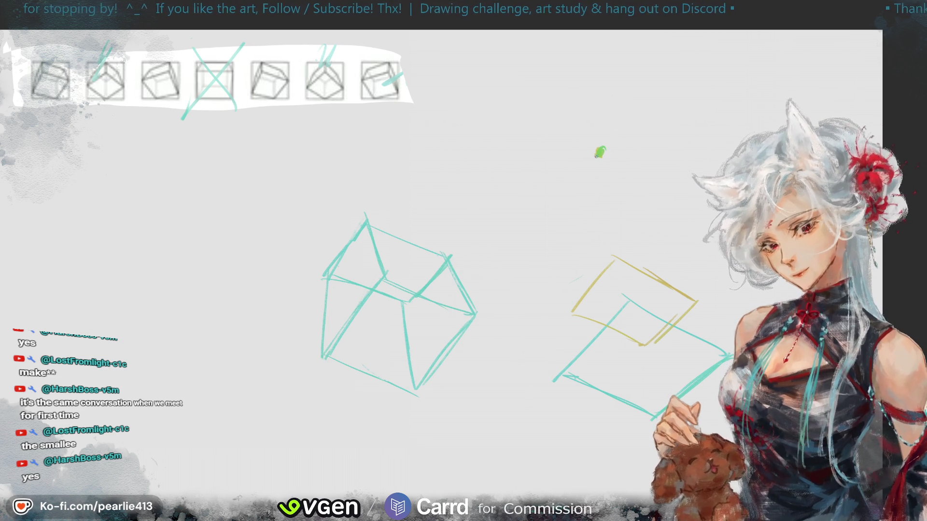
left_click_drag(614, 231, 602, 168)
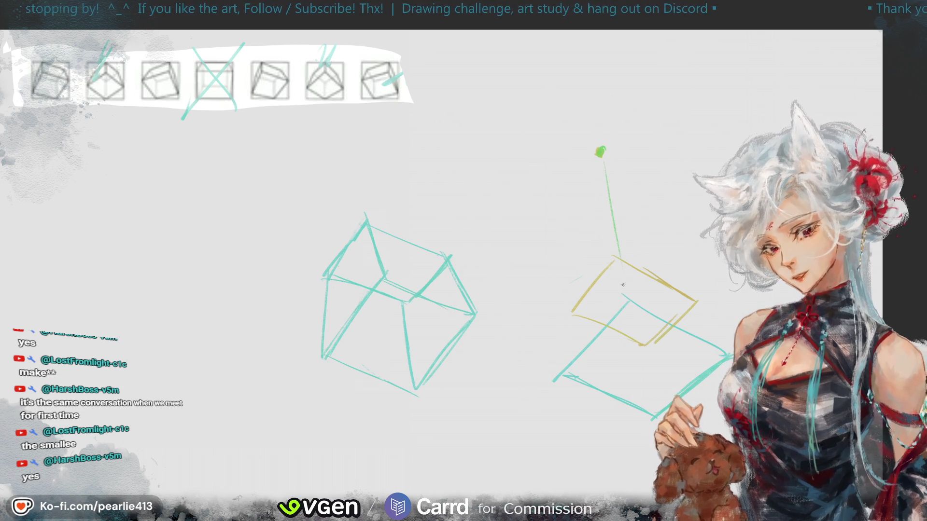
key("ctrl+z")
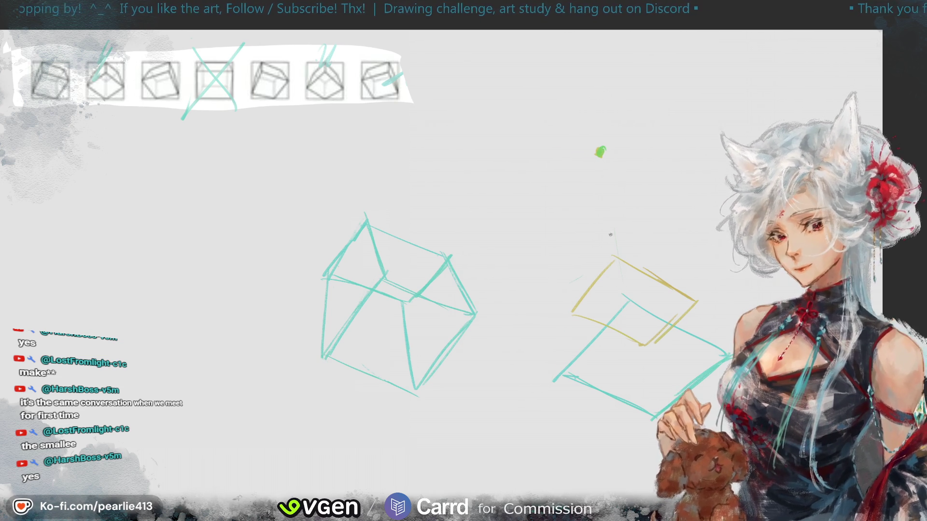
Step: Draw the right cube's vertical edges in green and begin cyan hatching on its front face
left_click_drag(573, 312, 562, 386)
left_click_drag(699, 303, 729, 358)
left_click_drag(643, 348, 652, 415)
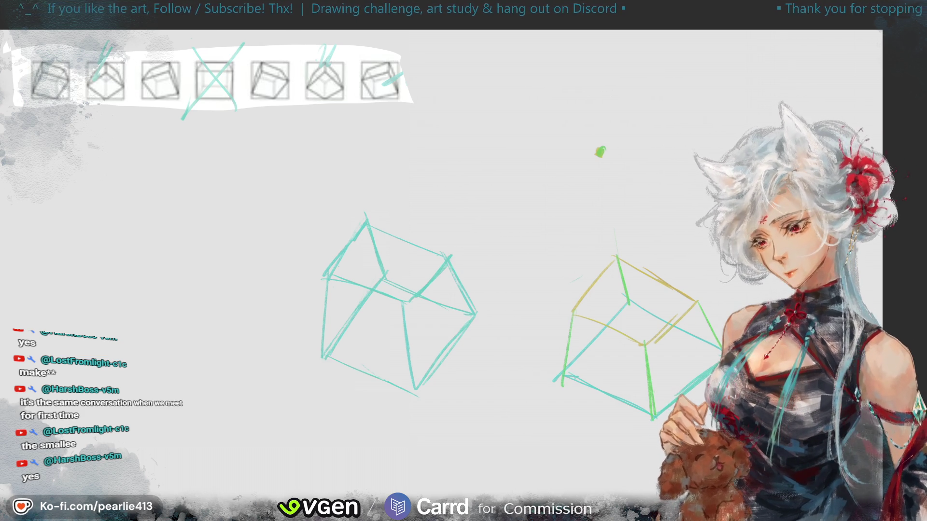
left_click_drag(567, 381, 642, 319)
Step: Continue the cyan zigzag hatching across the right cube's front faces and pan the view
left_click_drag(603, 396, 676, 333)
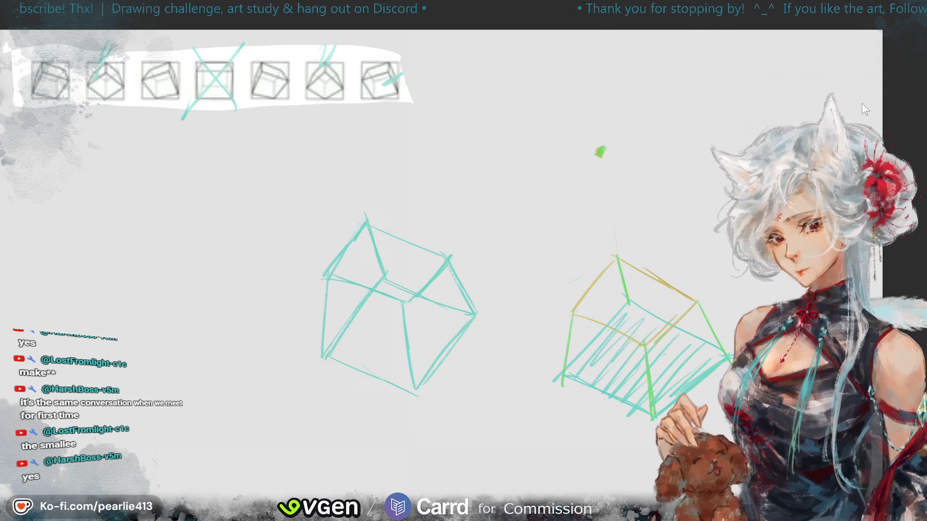
mouse_move(922, 66)
left_mouse_down()
mouse_move(905, 65)
mouse_move(907, 46)
left_mouse_up()
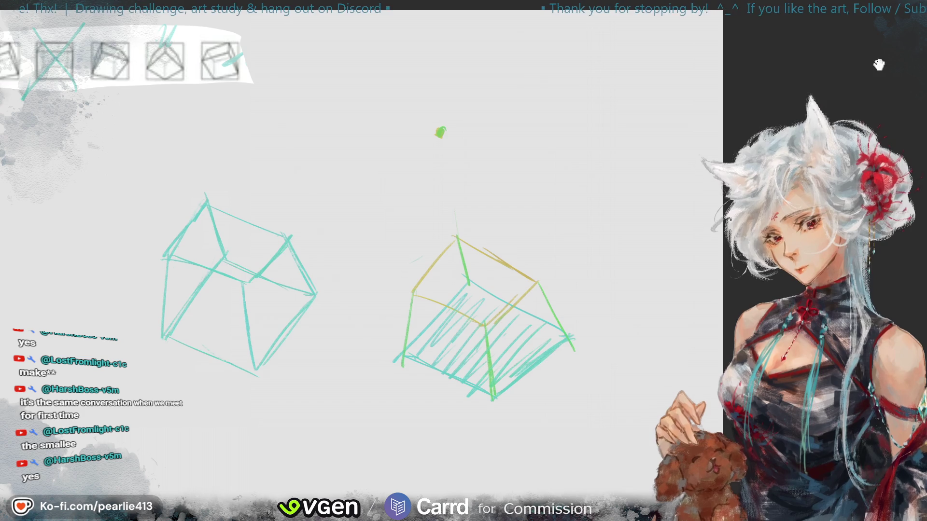
Step: Draw two dotted vanishing lines down from the green dot and mark the cube's corner with a green dot
left_click_drag(801, 85, 857, 66)
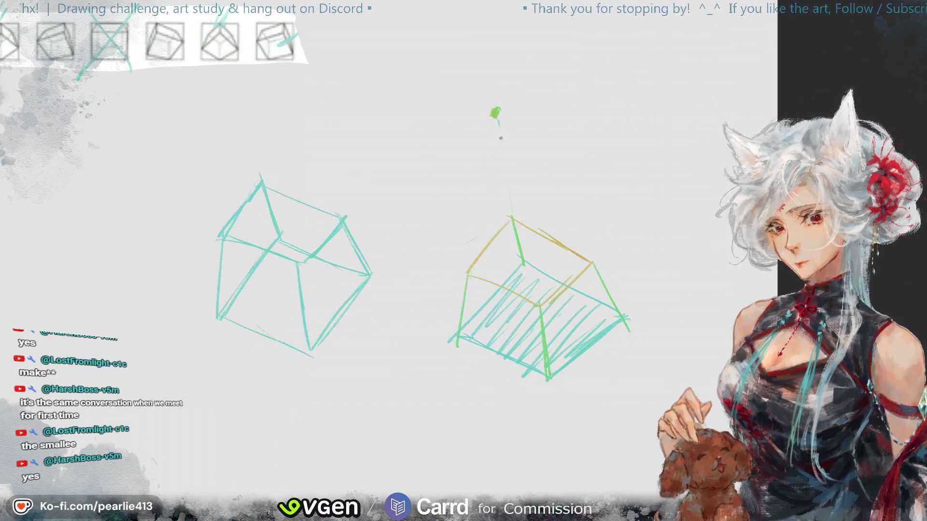
mouse_move(497, 121)
left_mouse_down()
mouse_move(510, 207)
mouse_move(489, 130)
mouse_move(469, 249)
left_mouse_up()
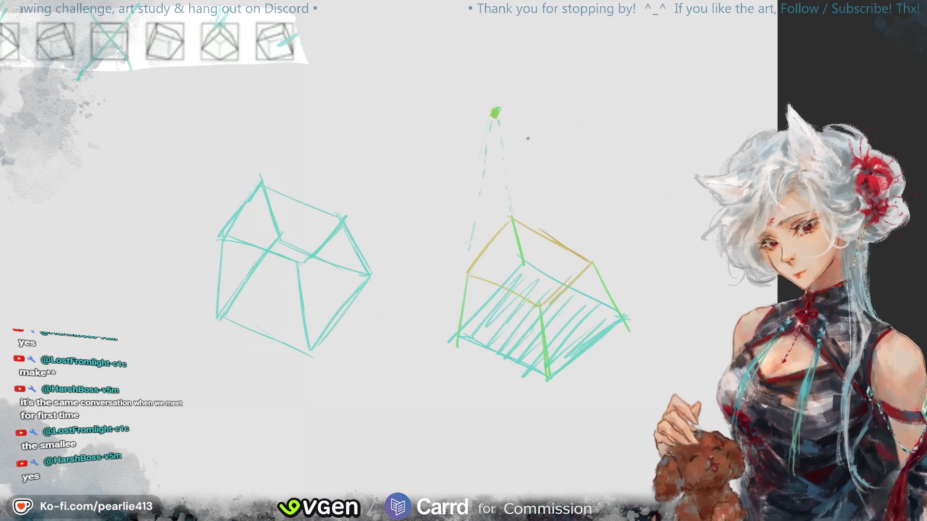
left_click_drag(499, 118, 554, 204)
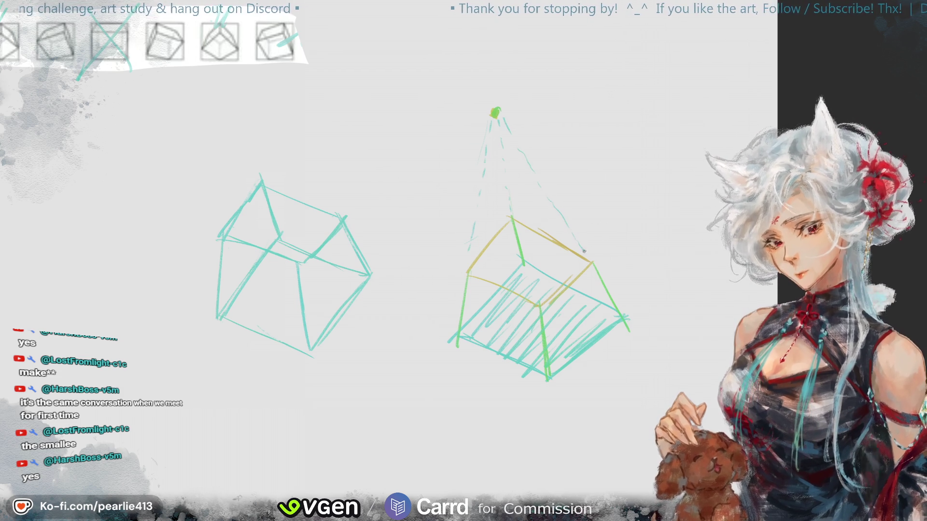
key("ctrl+minus")
key("ctrl+minus")
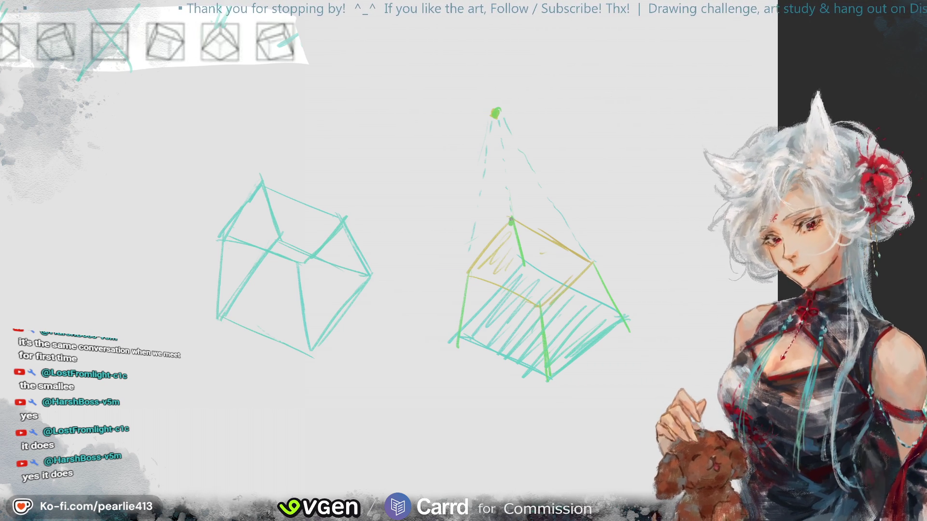
left_click(466, 274)
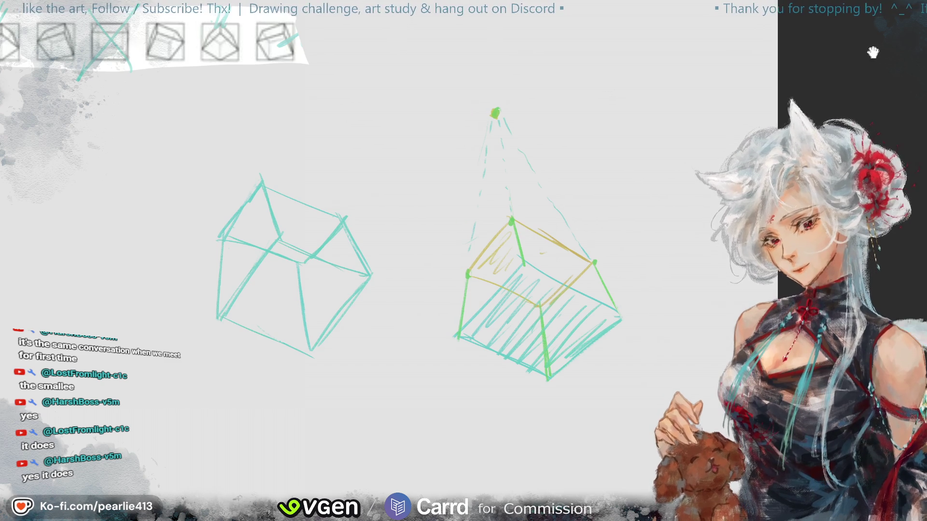
Step: With a smaller brush, retrace the cube's vertical edge darker and add a green circle in the left cube
left_click_drag(873, 50, 926, 38)
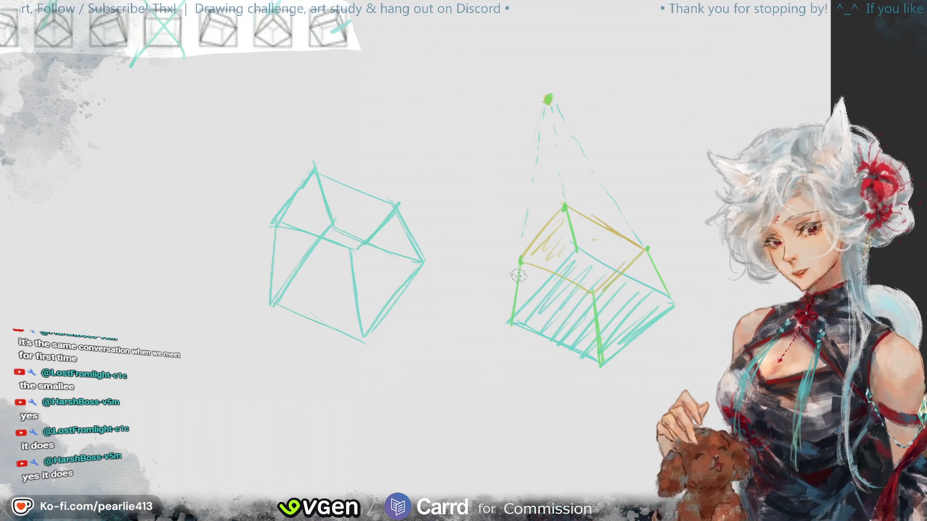
key("e")
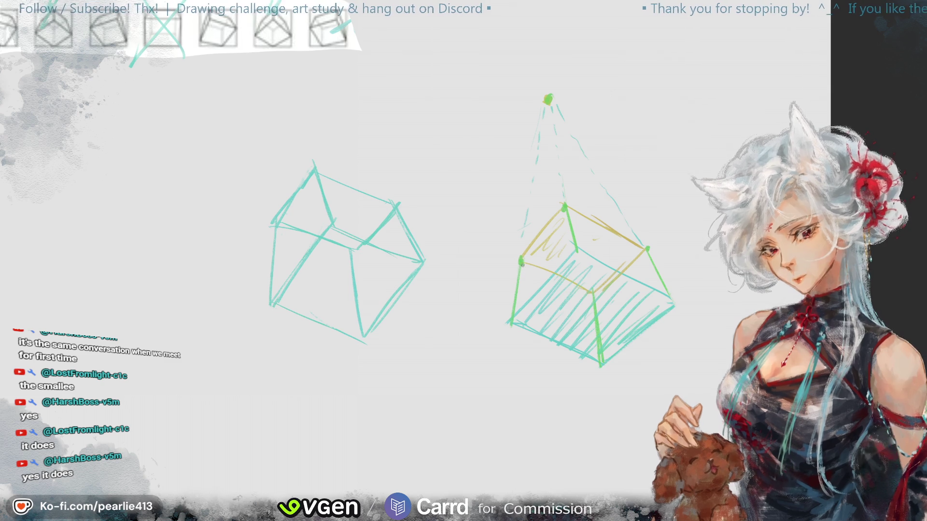
left_click_drag(566, 210, 576, 252)
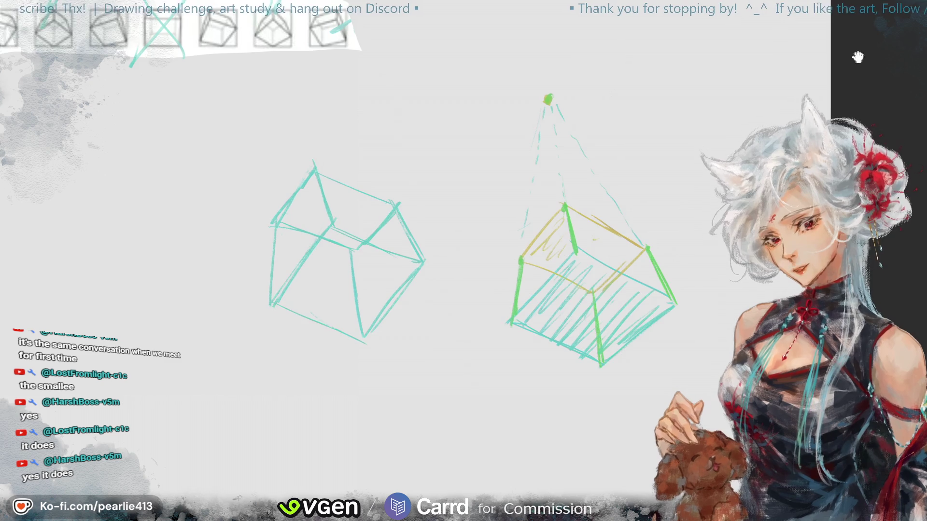
left_click_drag(554, 187, 622, 175)
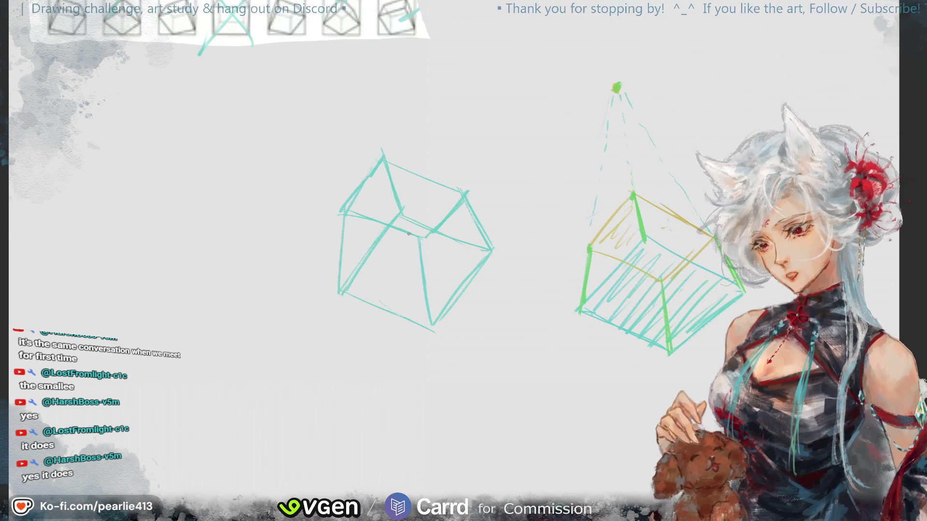
left_click_drag(398, 223, 397, 224)
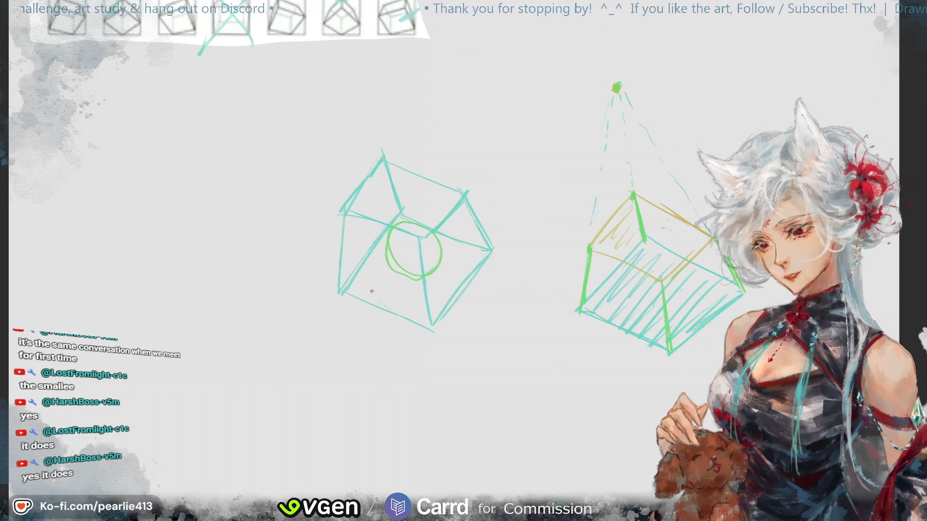
Step: Hatch the left cube's lower faces in green, erasing and restoring parts of the hatching
left_click_drag(354, 293, 446, 299)
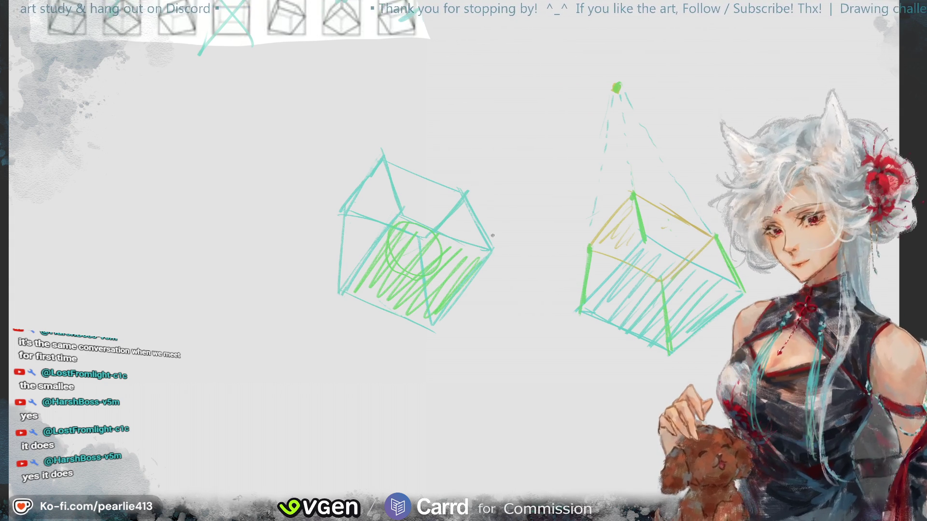
left_click_drag(392, 249, 480, 186)
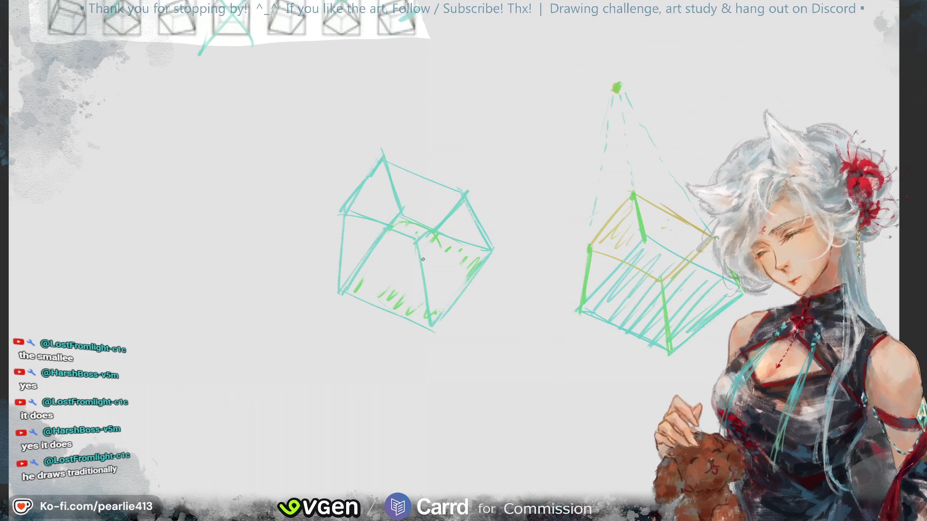
left_click_drag(356, 291, 479, 259)
left_click_drag(415, 223, 412, 225)
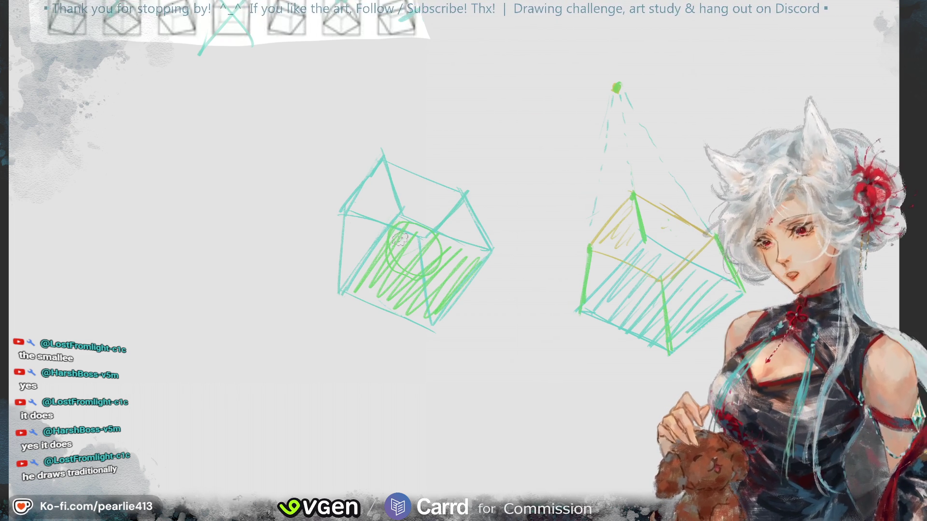
left_click_drag(400, 239, 425, 270)
key("ctrl+z")
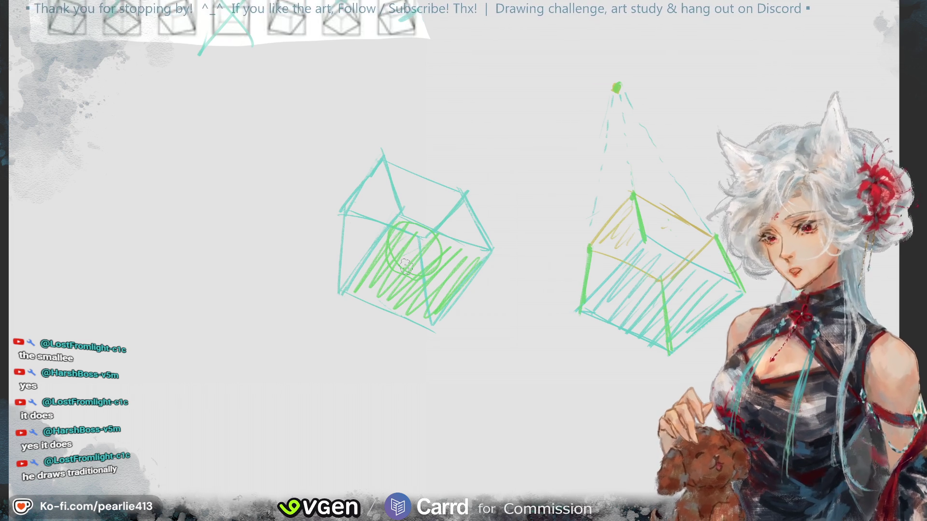
left_click_drag(405, 230, 464, 299)
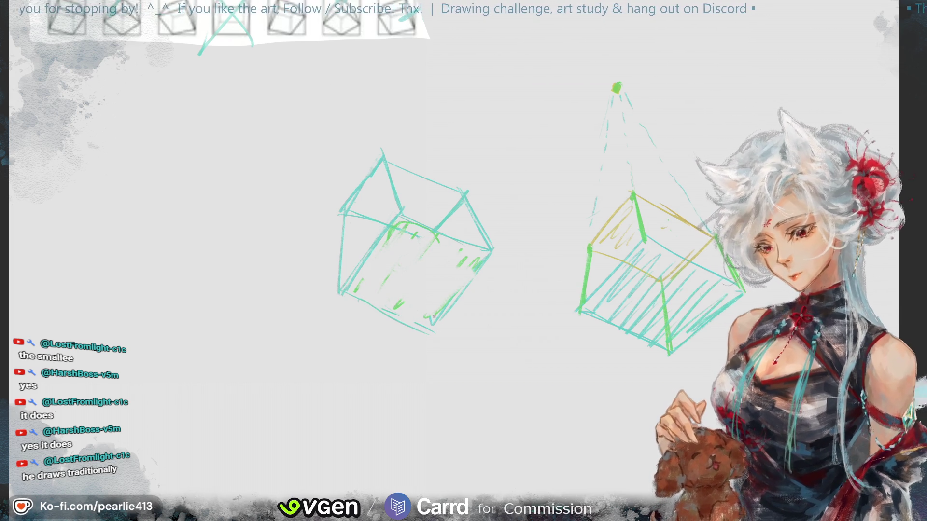
Step: Draw a teal vertical edge inside the left box and pan back to the reference strip
left_click_drag(424, 240, 430, 328)
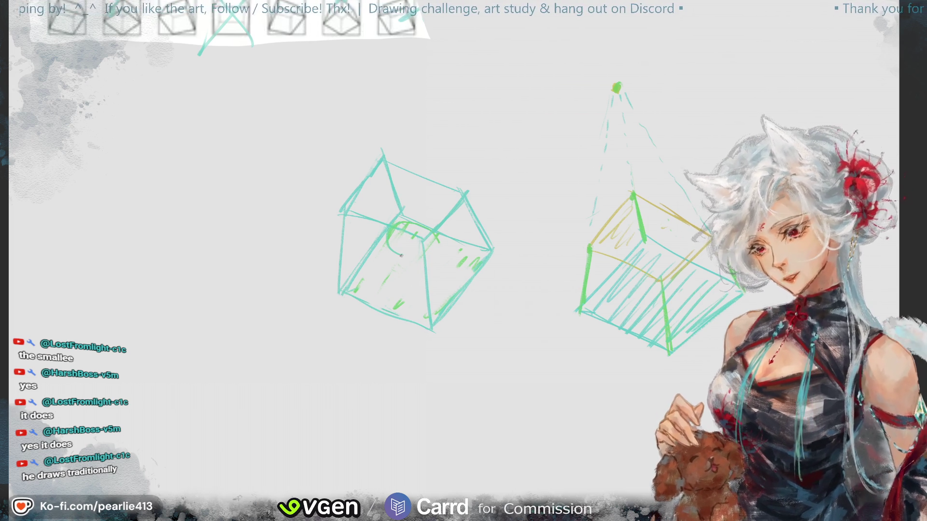
left_click_drag(410, 224, 407, 227)
key("ctrl+z")
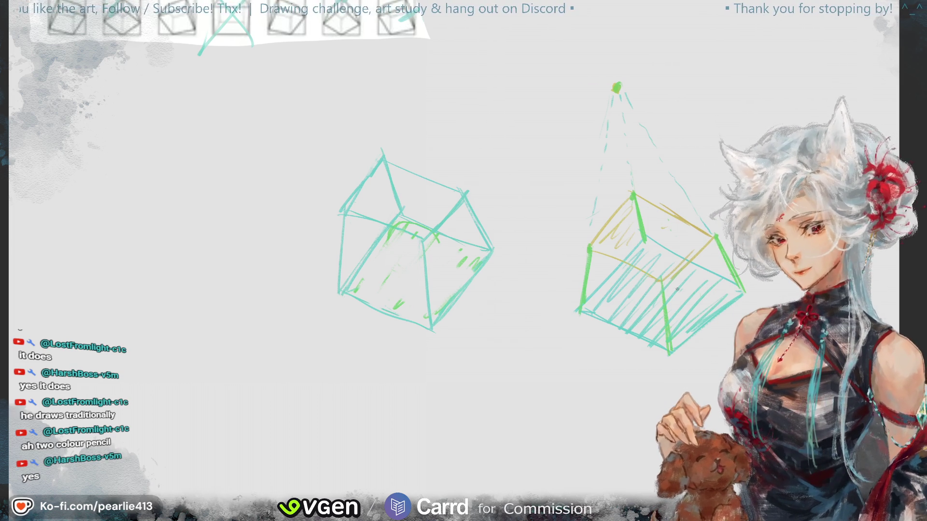
left_click_drag(881, 21, 775, 14)
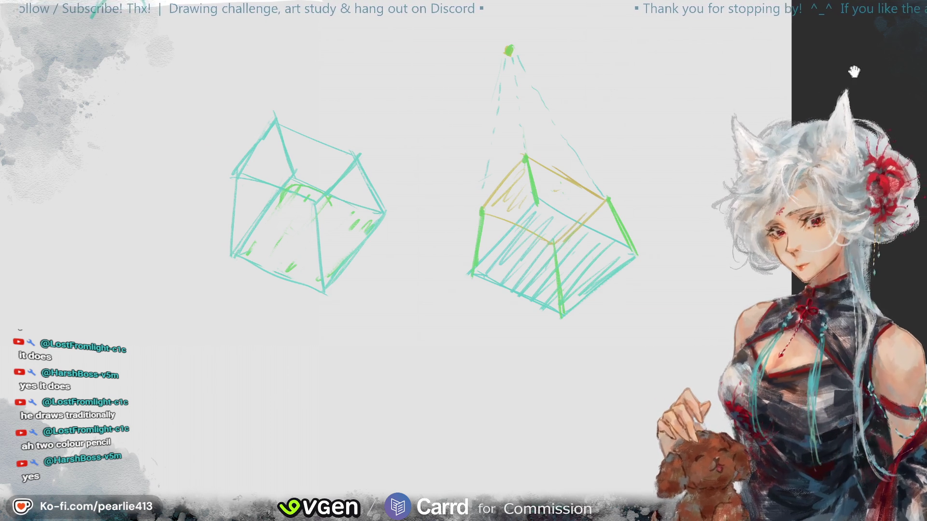
left_click_drag(779, 92, 849, 7)
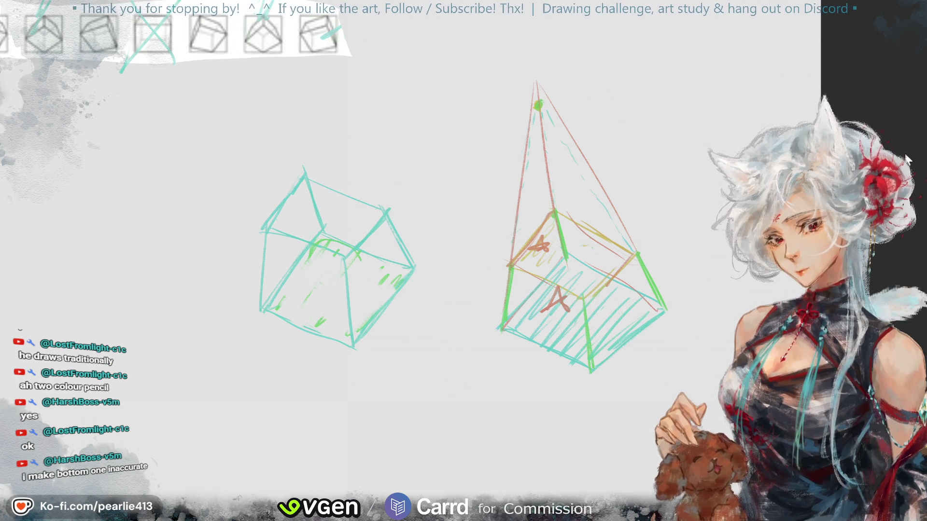
Step: Pan and scroll the view to recentre on the two cubes below the reference row
left_click_drag(899, 65, 862, 32)
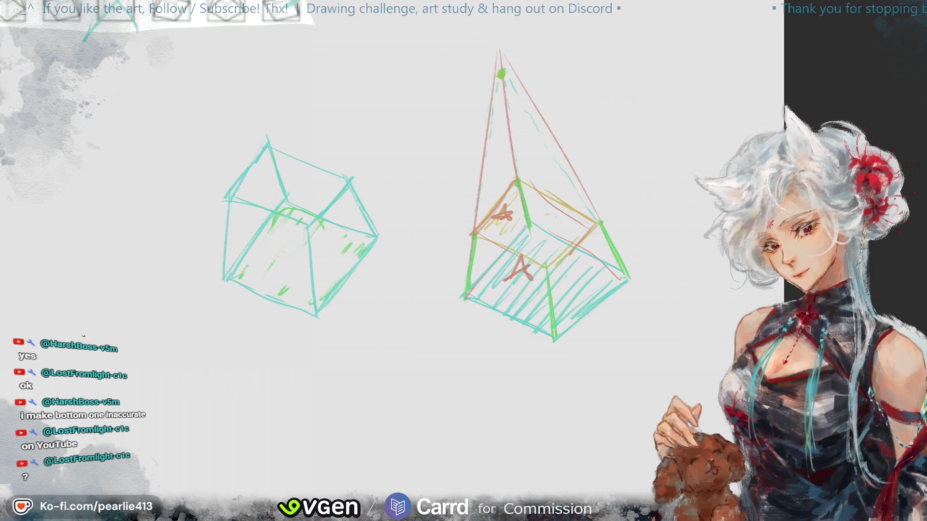
left_click_drag(891, 56, 895, 104)
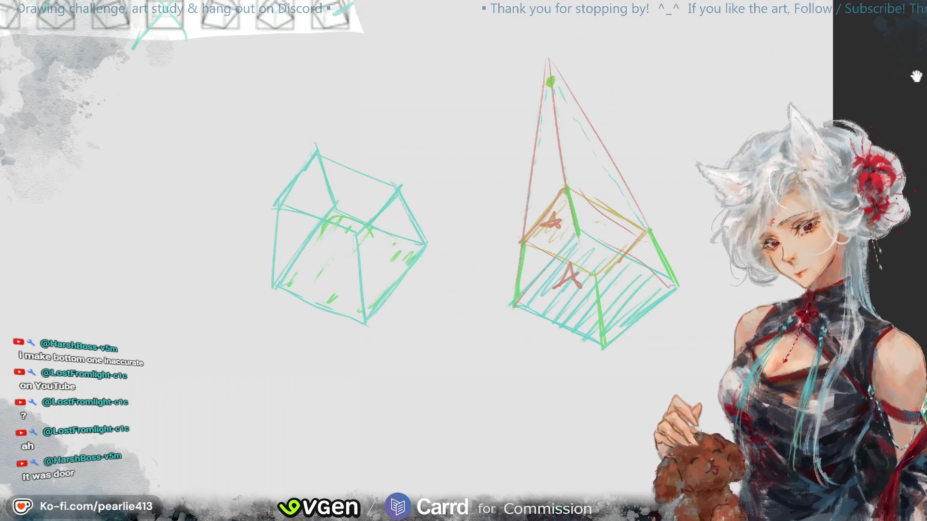
scroll(891, 131, "down", 3)
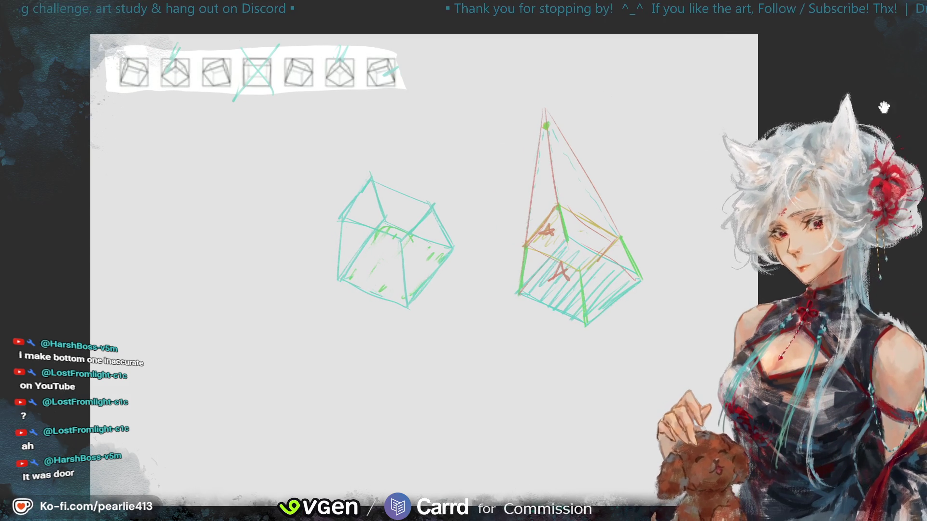
Step: Lasso both cube drawings and transform-move them up and to the right, then deselect
left_click_drag(782, 38, 806, 49)
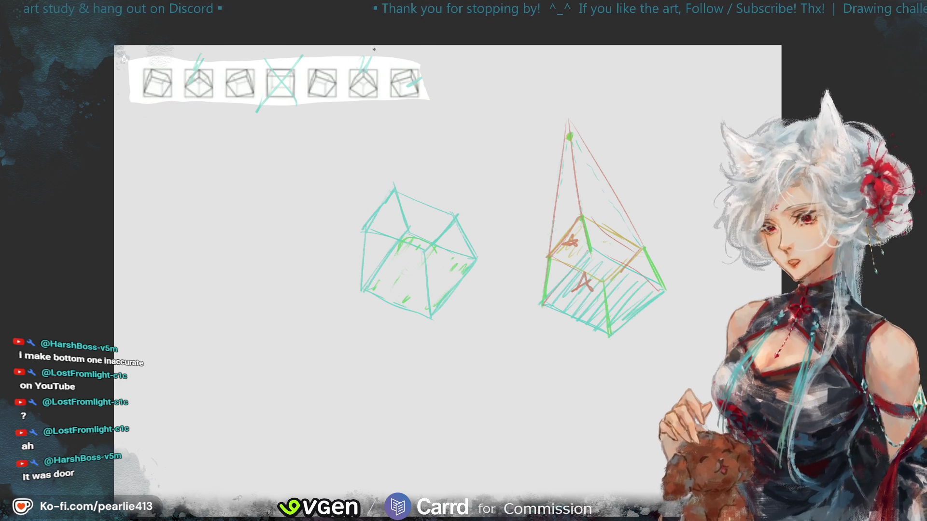
left_click_drag(901, 36, 926, 44)
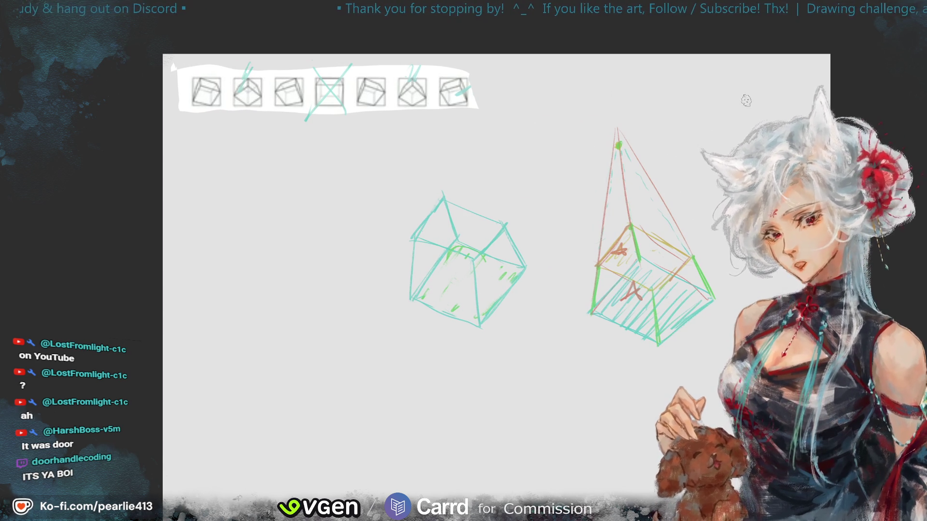
left_click_drag(889, 75, 920, 87)
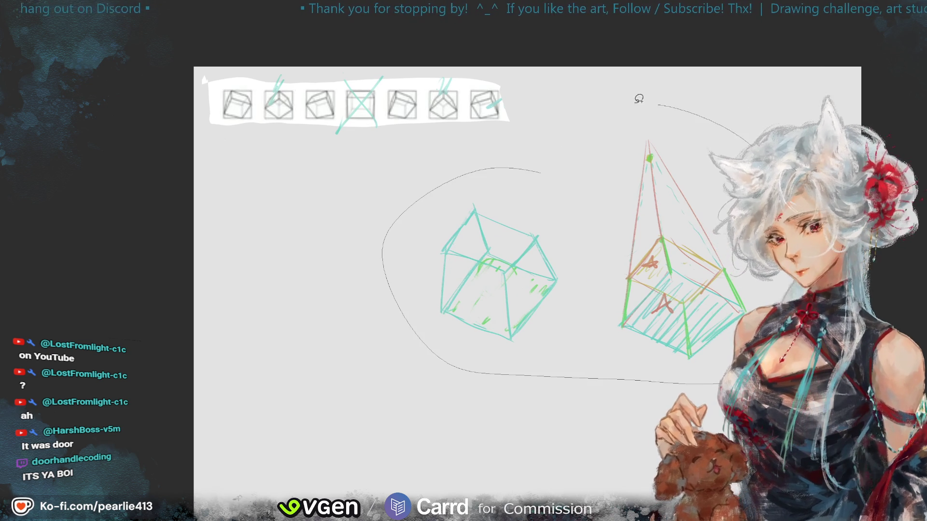
left_click_drag(670, 101, 541, 169)
left_click(647, 404)
left_click_drag(604, 338, 652, 281)
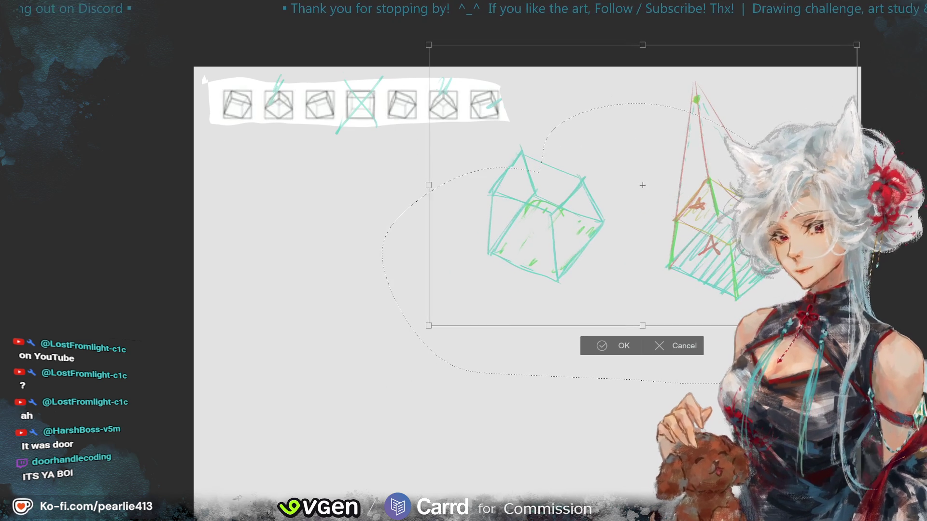
left_click(602, 352)
left_click(529, 348)
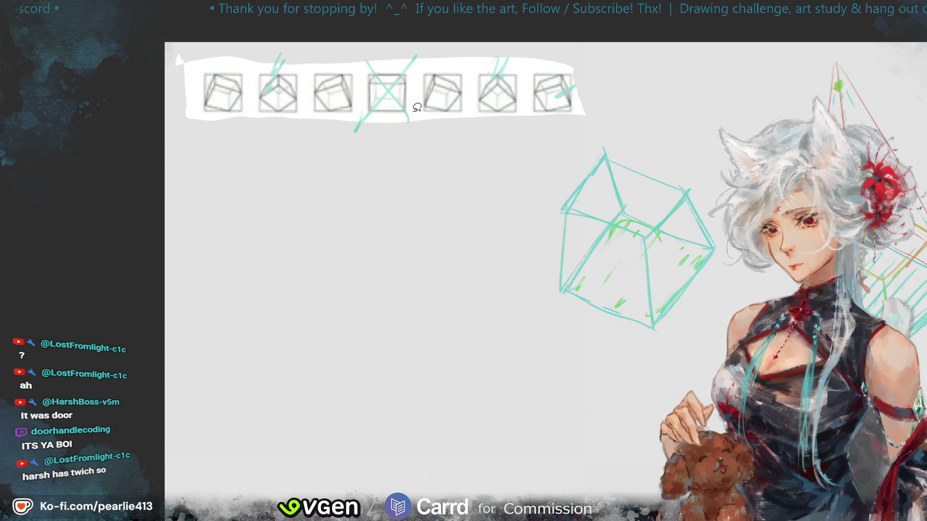
Step: Draw a teal tick on the fifth reference cube
left_click_drag(460, 72, 459, 75)
key("ctrl+d")
left_click_drag(437, 111, 471, 64)
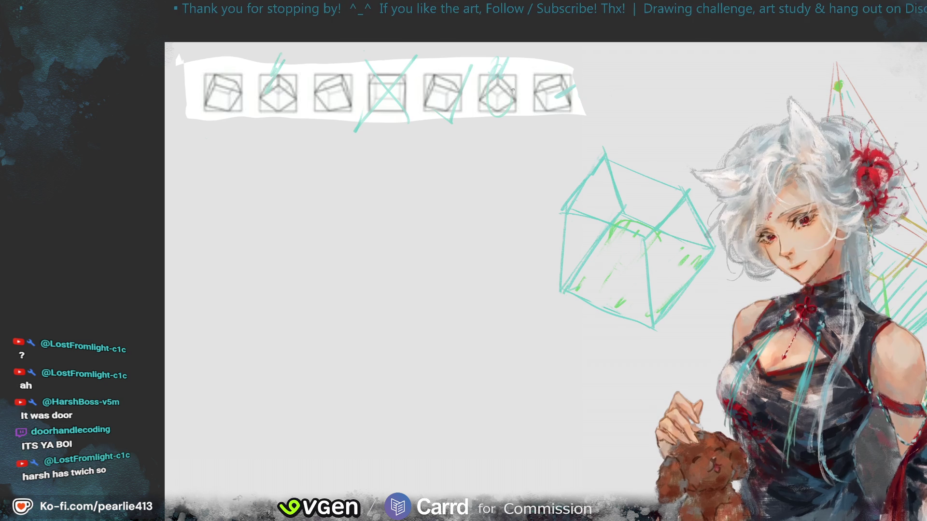
left_click_drag(910, 35, 822, 0)
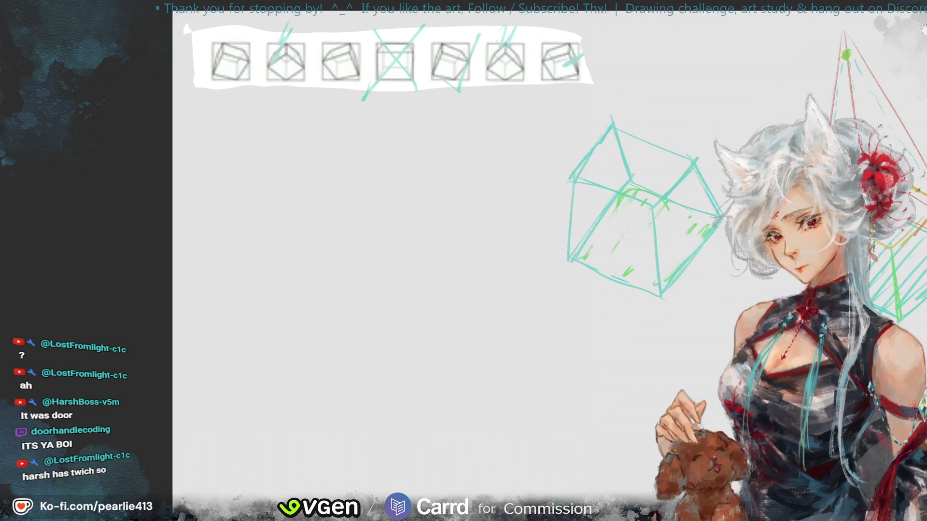
left_click_drag(890, 98, 875, 91)
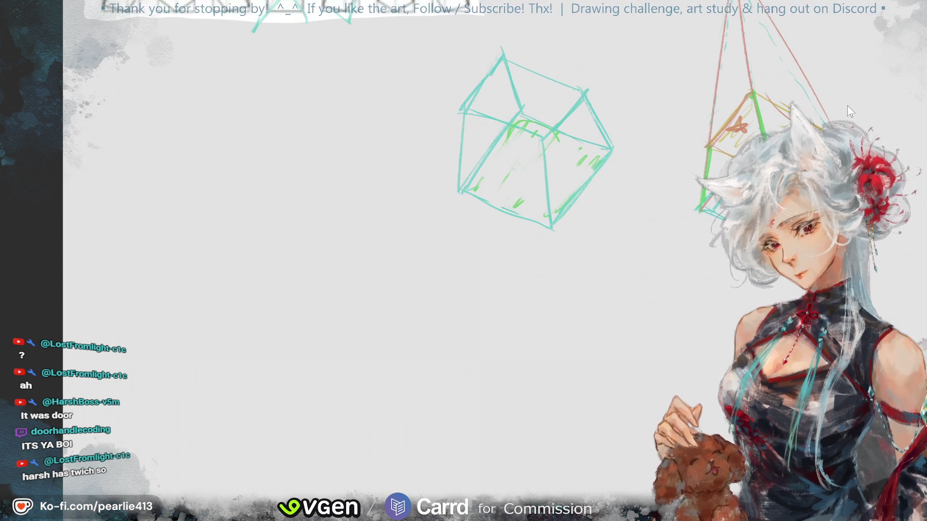
Step: Trace the first cube's top edge in red and start a lower cube with a red vertical axis
left_click_drag(885, 49, 900, 105)
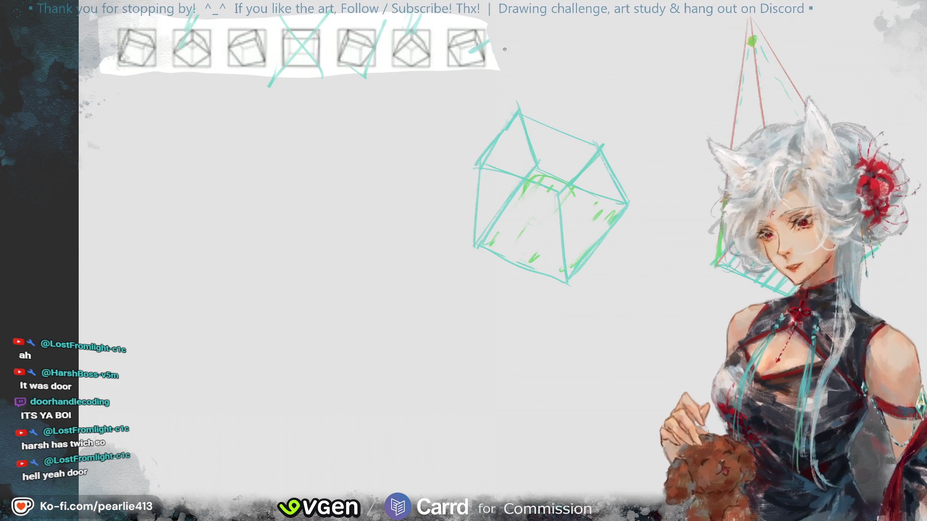
left_click_drag(520, 111, 537, 167)
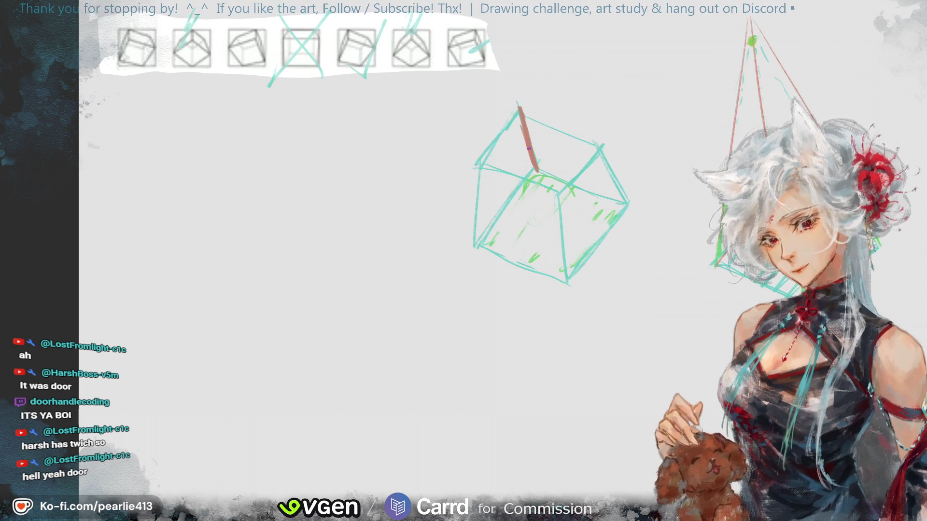
mouse_move(831, 70)
left_mouse_down()
mouse_move(870, 56)
mouse_move(882, 62)
left_mouse_up()
left_click_drag(469, 288, 470, 374)
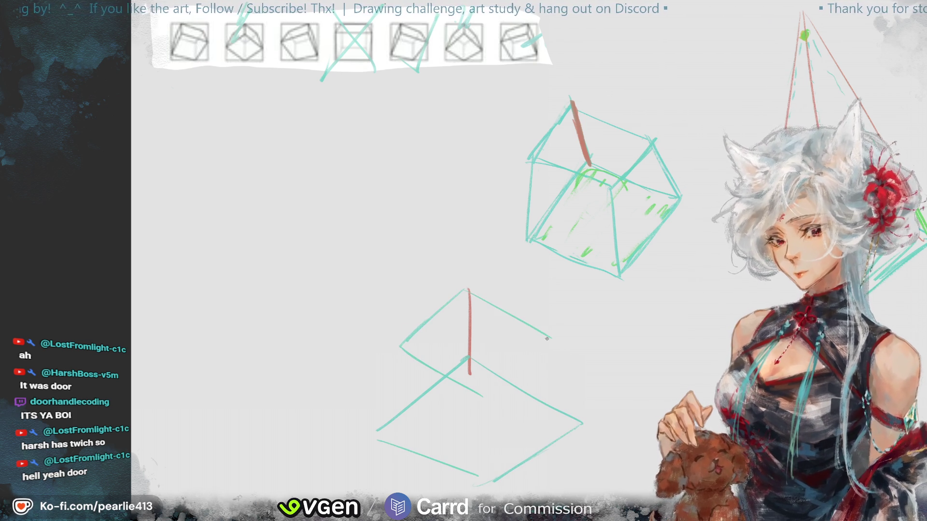
mouse_move(469, 290)
left_mouse_down()
mouse_move(540, 340)
mouse_move(484, 387)
left_mouse_up()
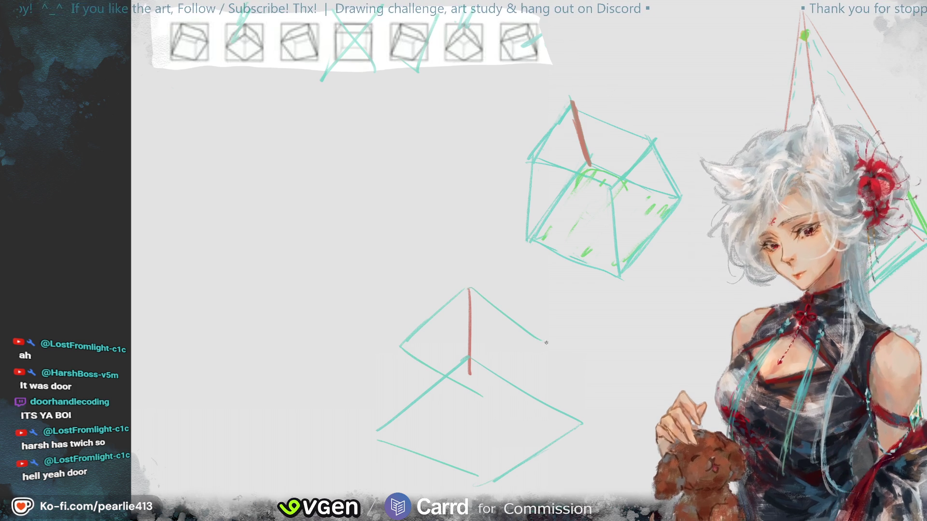
Step: Undo a stray stroke, then draw the lower cube's left, front and right vertical edges in teal
key("ctrl+z")
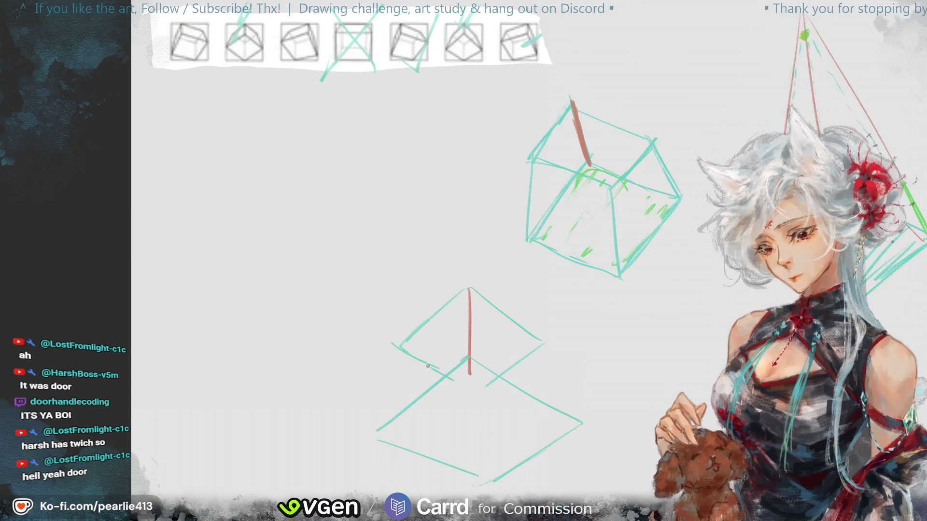
left_click_drag(400, 350, 372, 449)
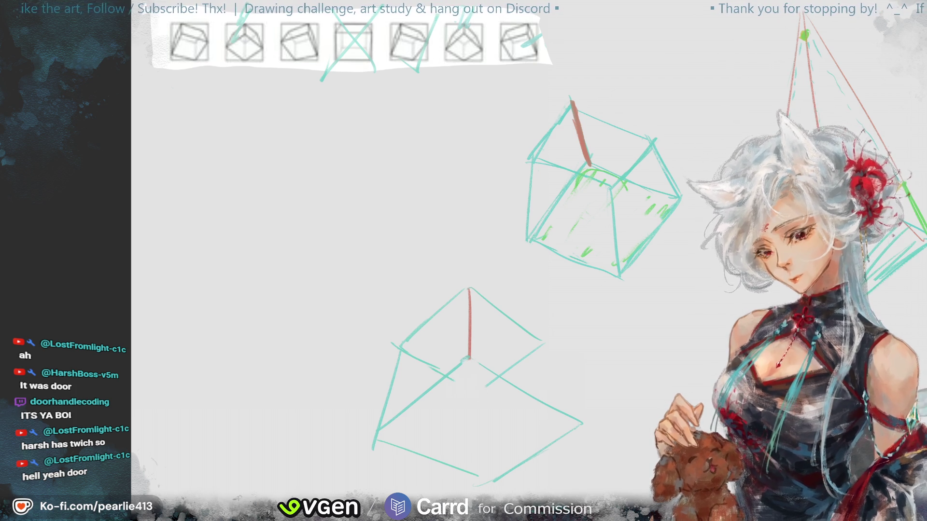
left_click_drag(477, 396, 485, 480)
left_click_drag(540, 339, 584, 423)
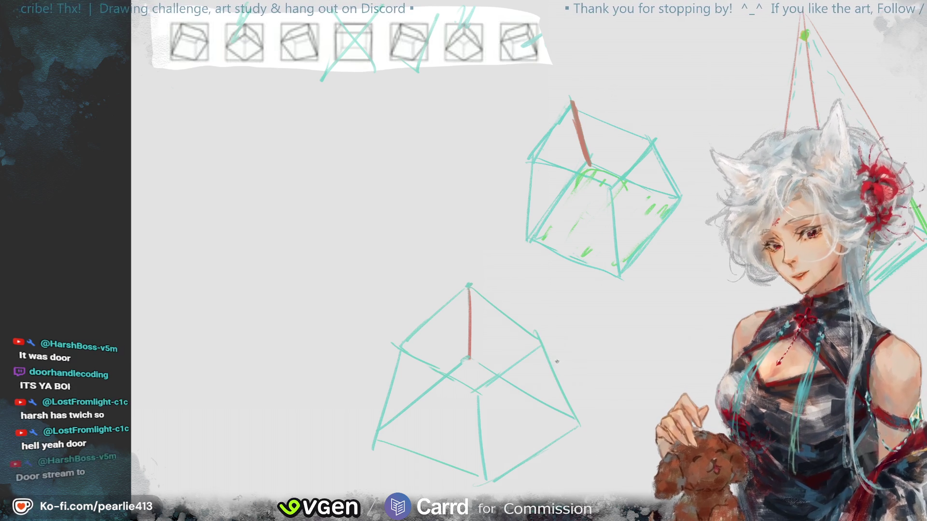
left_click_drag(535, 328, 578, 410)
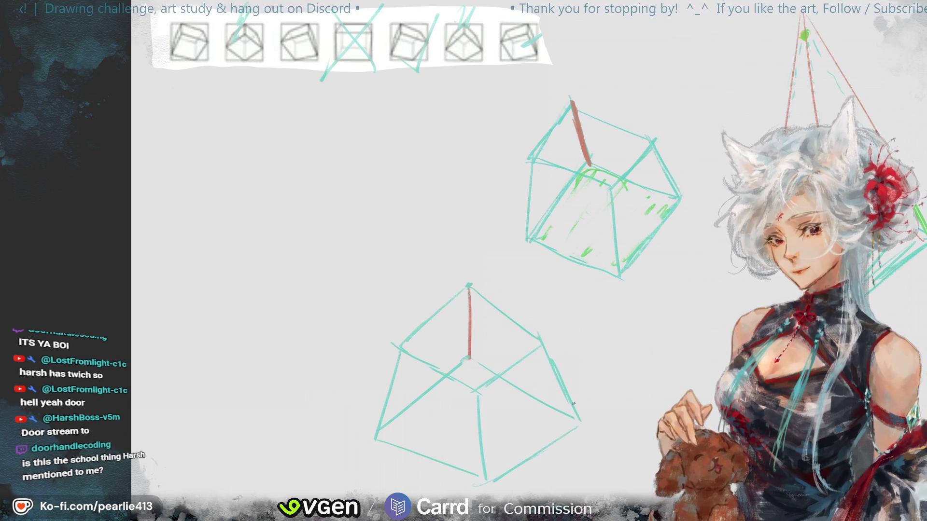
left_click_drag(551, 364, 587, 438)
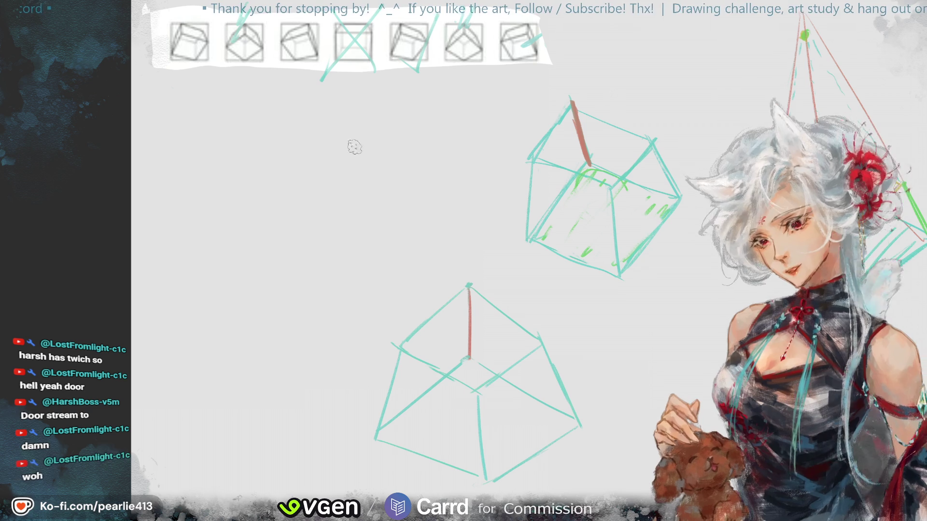
Step: Recentre the view on the lower cube and start hatching its front faces in teal
left_click_drag(926, 39, 878, 86)
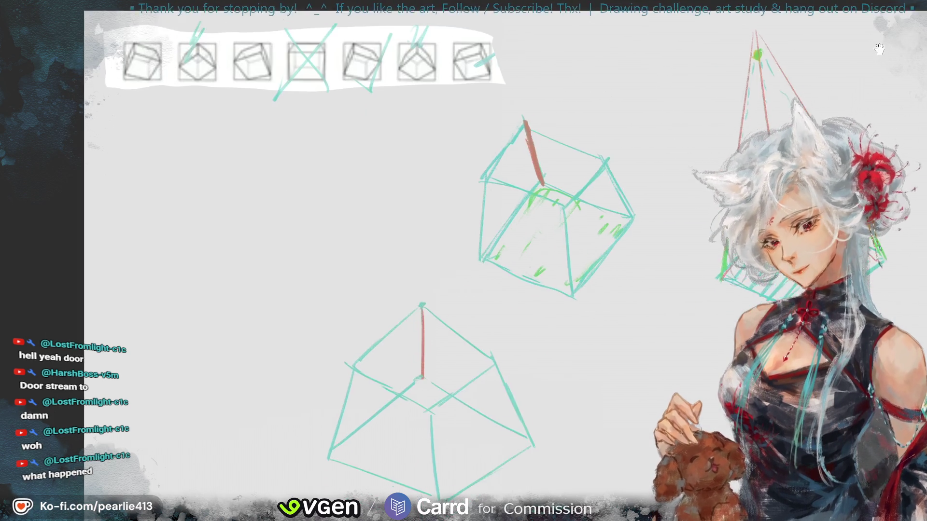
left_click_drag(673, 198, 717, 83)
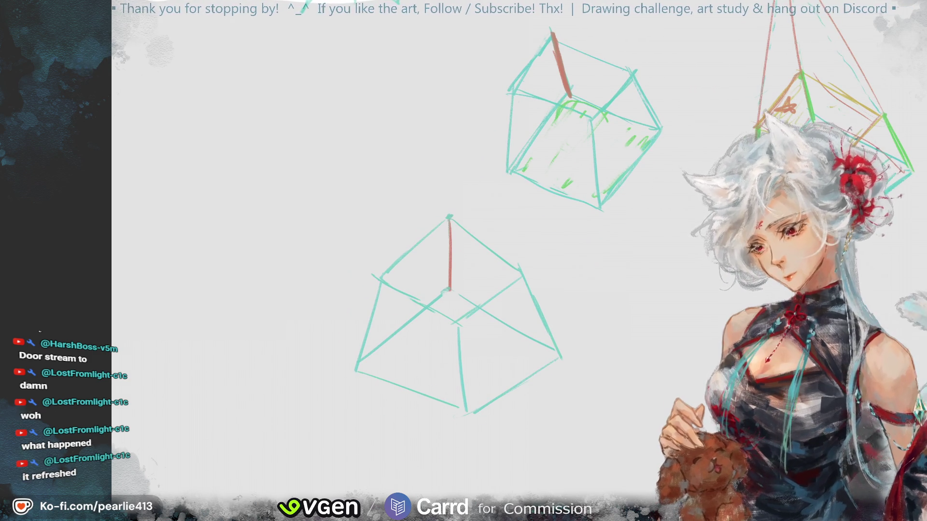
mouse_move(447, 295)
left_mouse_down()
mouse_move(361, 370)
mouse_move(392, 376)
left_mouse_up()
Step: Add more teal hatching to the lower cube's front faces and shade its top face yellow with a green edge
left_click_drag(508, 328, 416, 381)
mouse_move(473, 354)
left_mouse_down()
mouse_move(534, 342)
mouse_move(497, 384)
left_mouse_up()
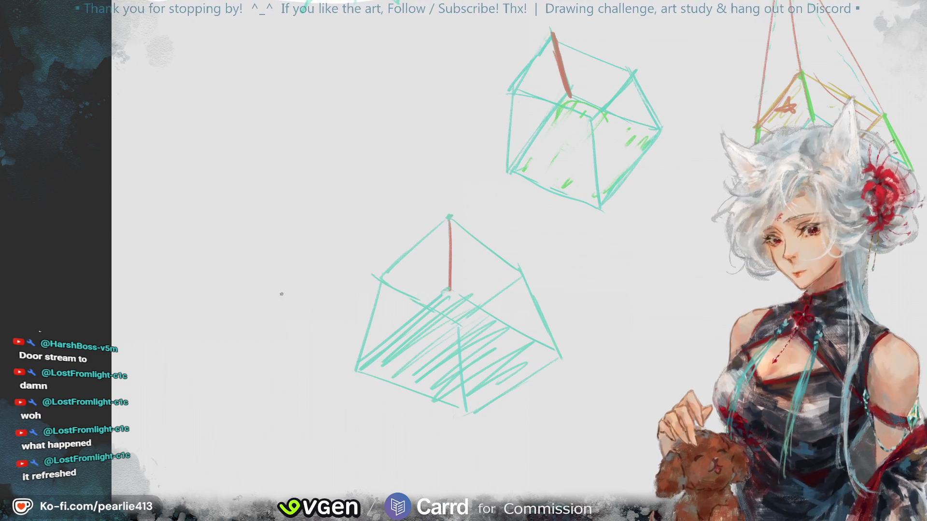
left_click_drag(445, 222, 382, 277)
left_click_drag(442, 229, 393, 275)
left_click_drag(448, 247, 400, 290)
left_click_drag(451, 274, 424, 299)
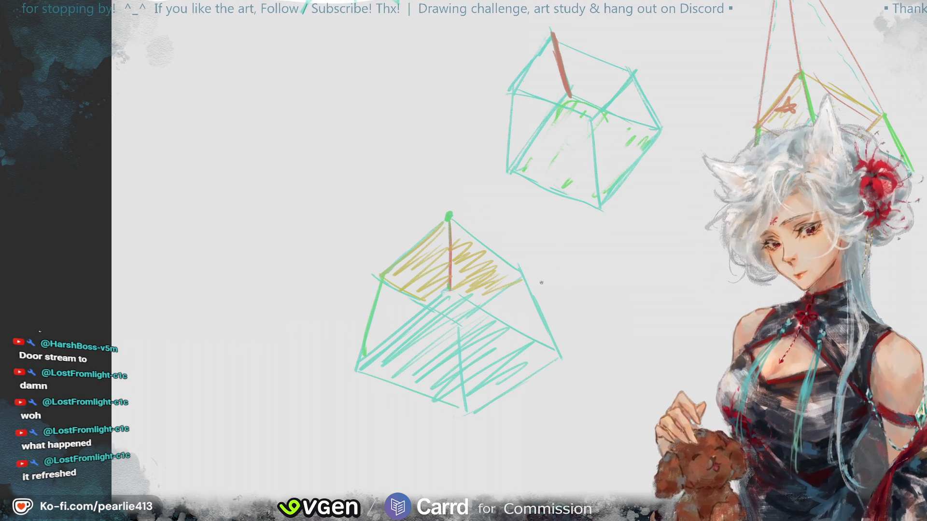
Step: Redraw the lower cube's right edge longer, add the upper cube's vertical and vanishing lines, and begin its teal hatching
key("ctrl+z")
left_click_drag(524, 270, 559, 357)
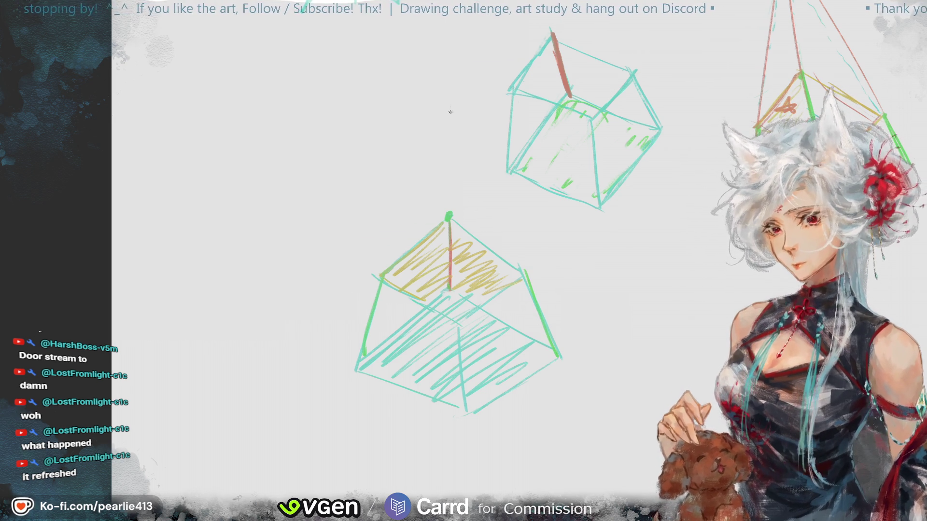
left_click_drag(442, 117, 447, 191)
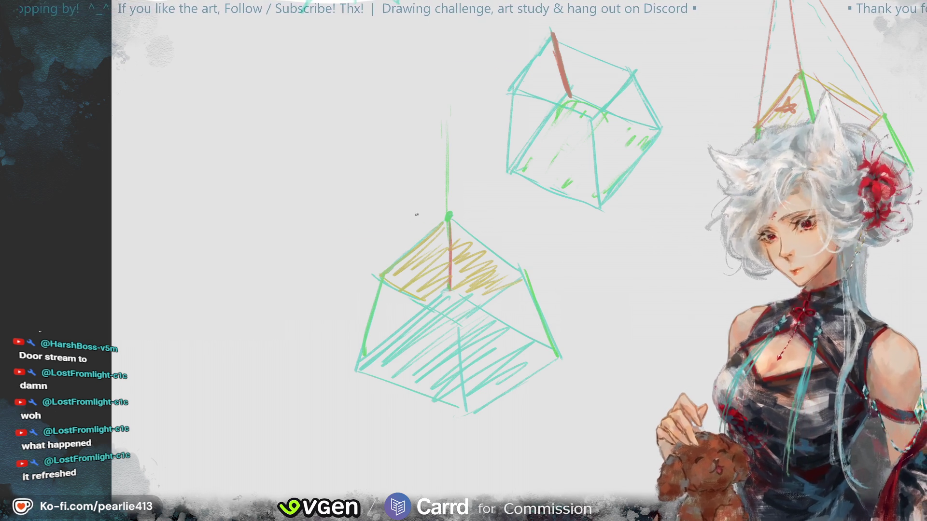
left_click_drag(426, 143, 377, 314)
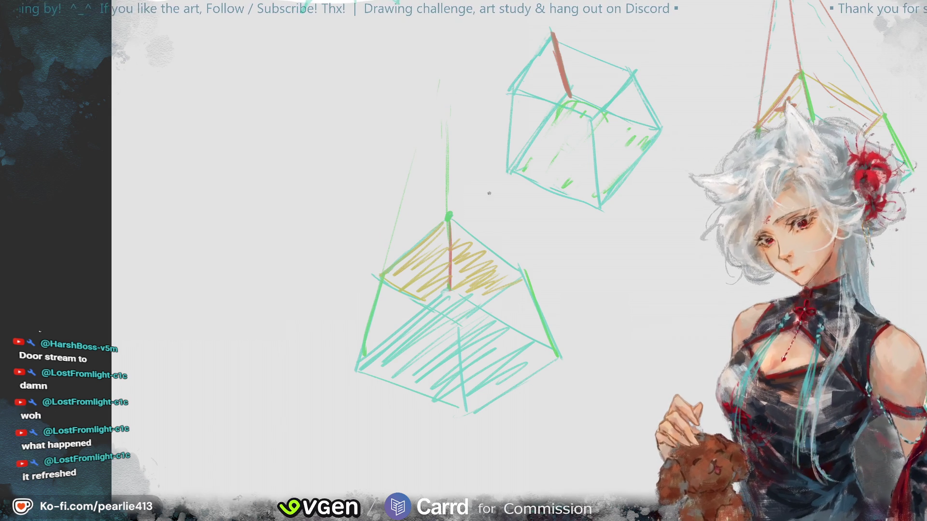
left_click_drag(528, 271, 482, 127)
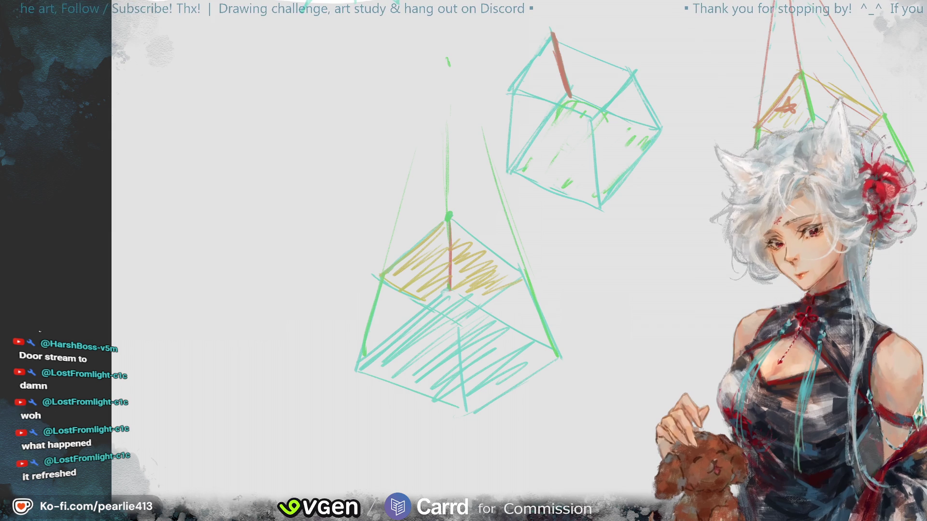
mouse_move(920, 57)
left_mouse_down()
mouse_move(909, 57)
mouse_move(902, 36)
left_mouse_up()
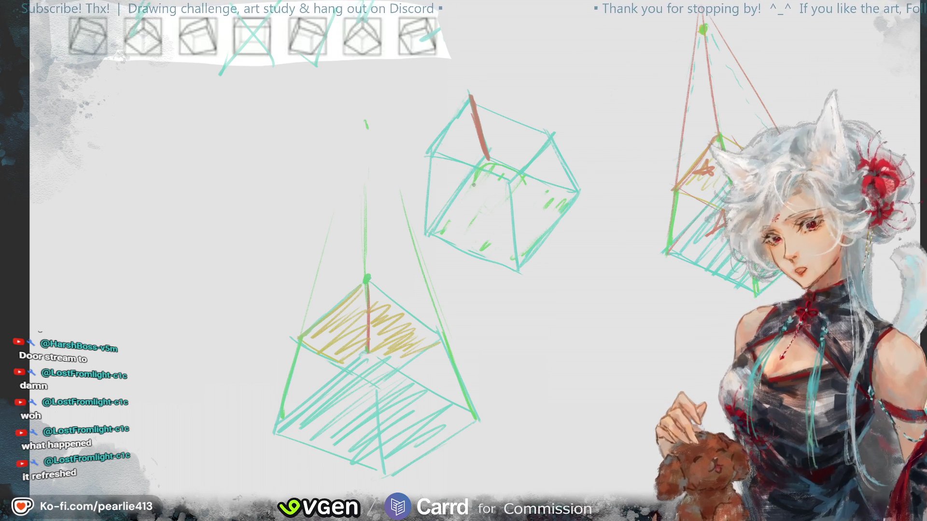
mouse_move(487, 168)
left_mouse_down()
mouse_move(473, 214)
mouse_move(513, 249)
left_mouse_up()
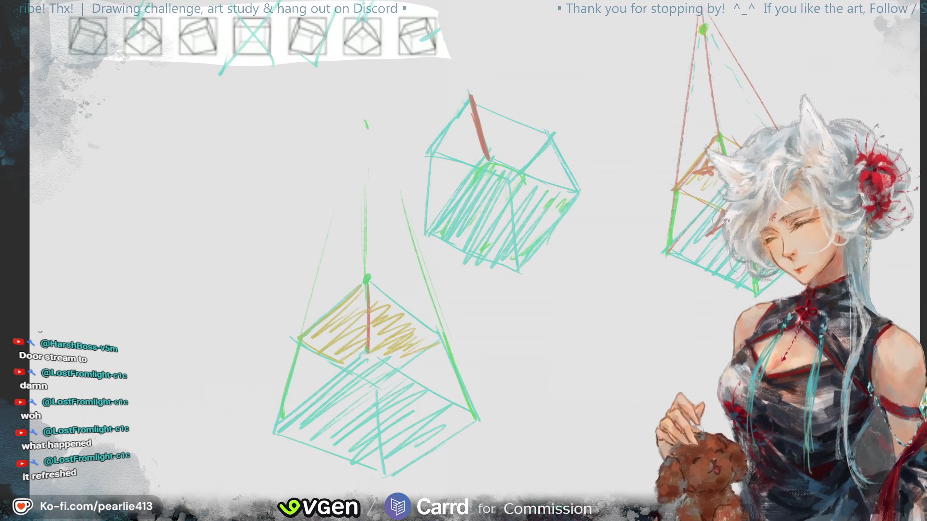
Step: Mark a red edge on the fifth reference cube and draw a red rotation arc above it
left_click_drag(878, 44, 903, 89)
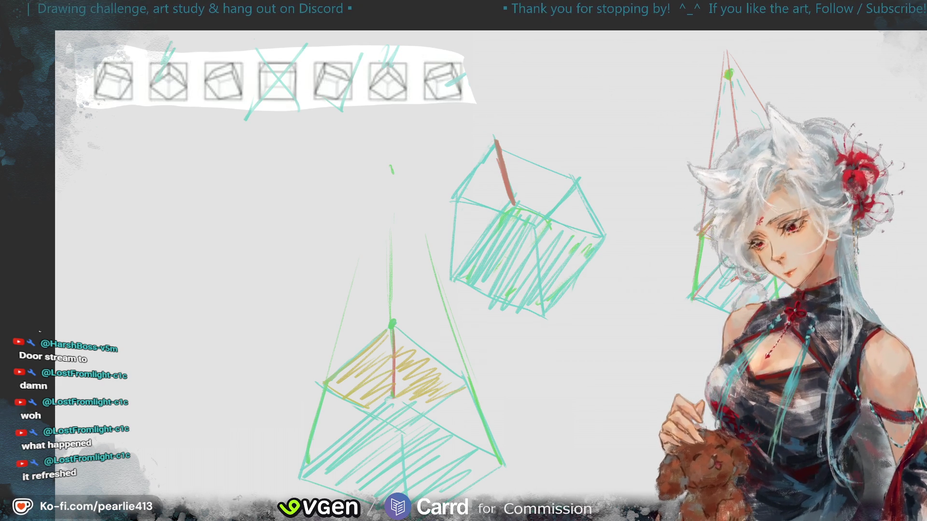
left_click_drag(324, 64, 325, 73)
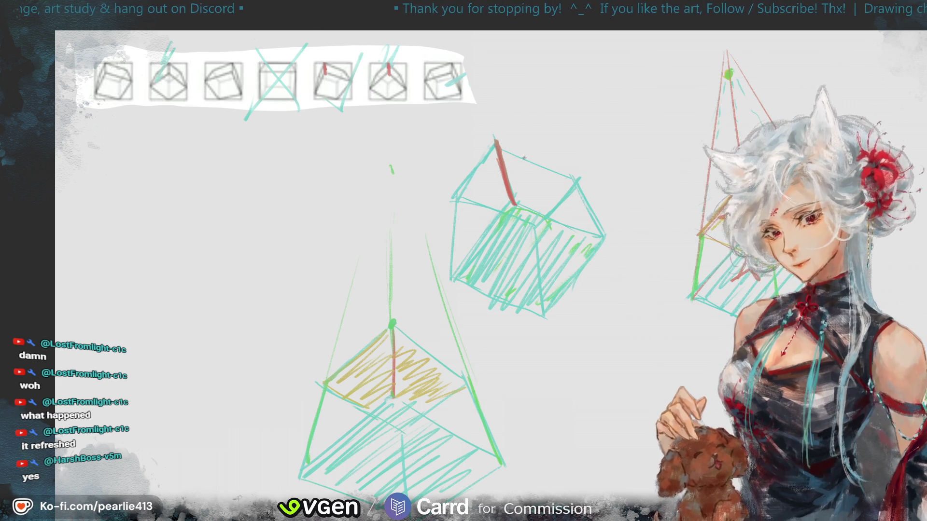
left_click_drag(880, 58, 894, 45)
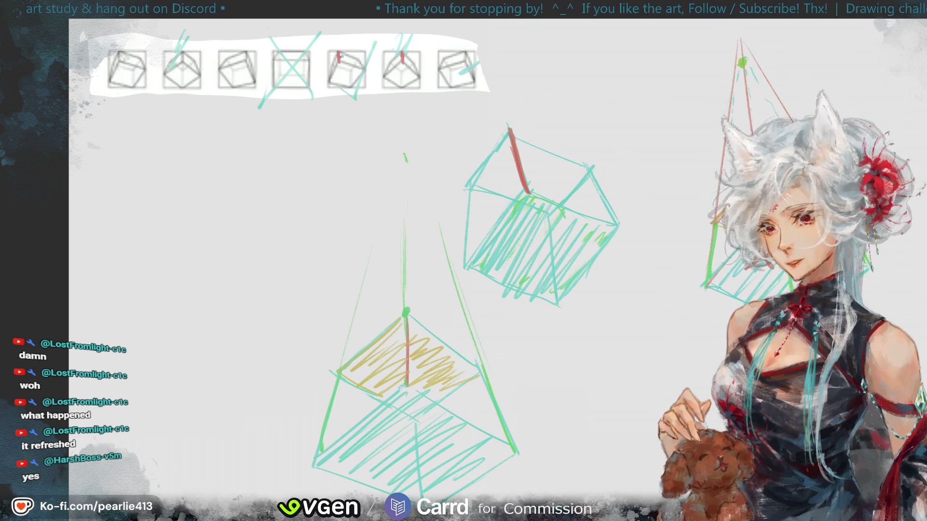
left_click_drag(338, 44, 364, 49)
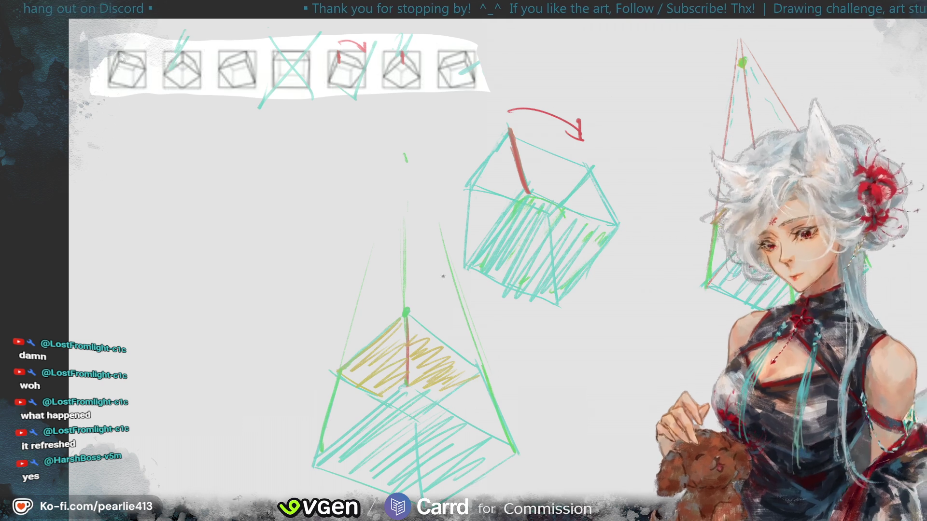
Step: Add a small red turn arrow, thicken the lower red edge, and bracket both cubes' top edges in orange
left_click_drag(518, 166, 543, 168)
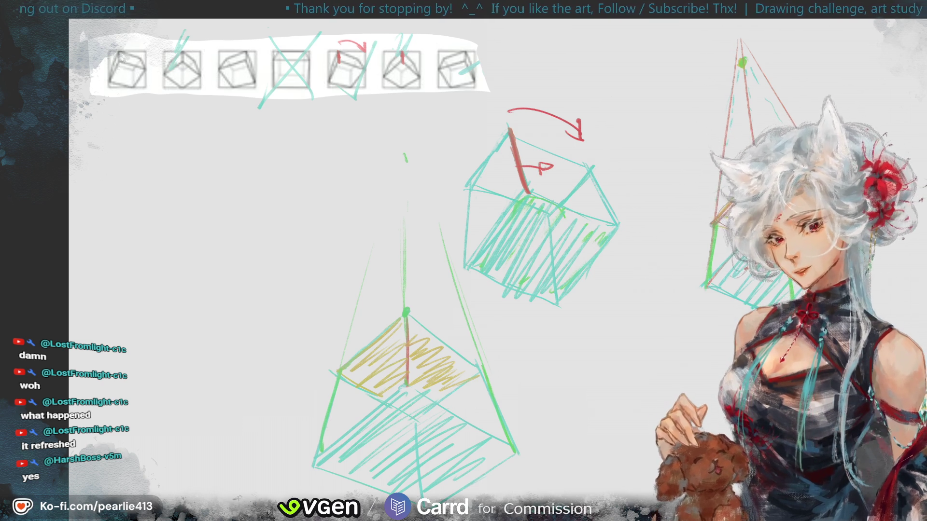
left_click_drag(438, 300, 442, 371)
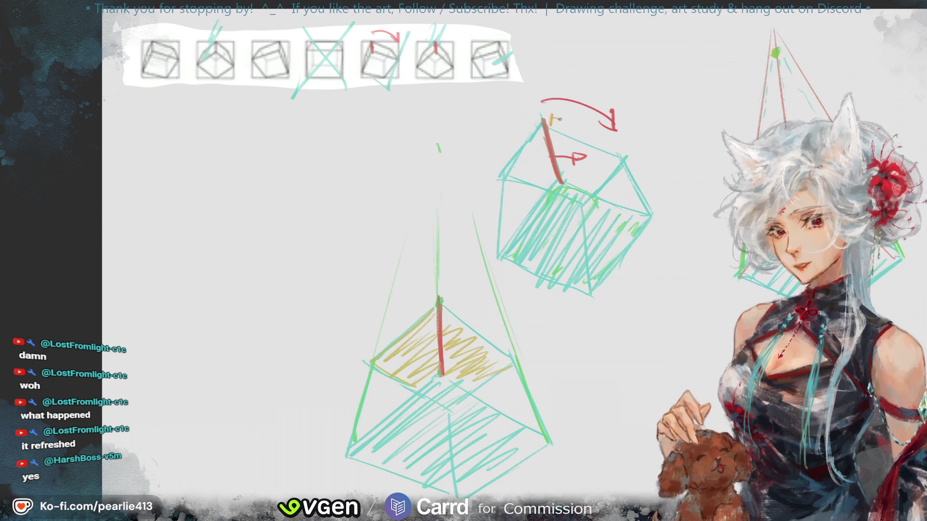
left_click_drag(552, 117, 620, 150)
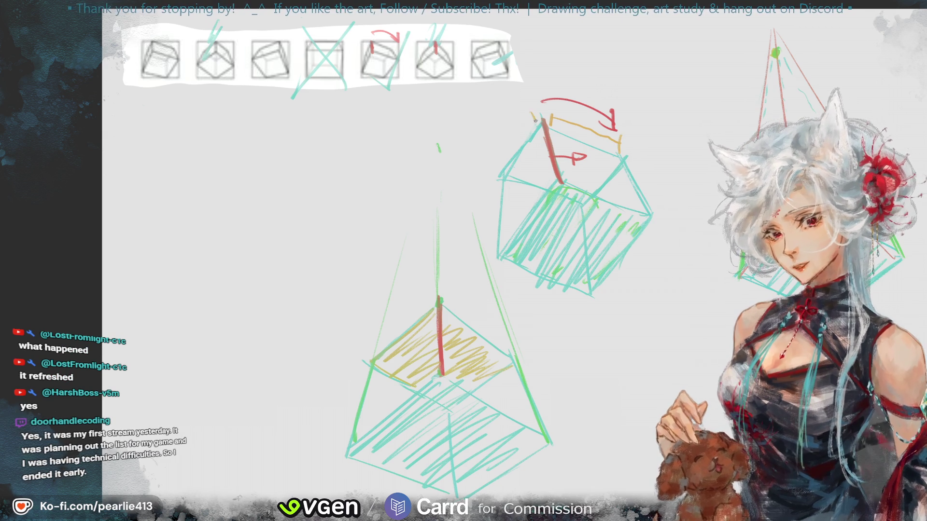
left_click_drag(532, 115, 500, 165)
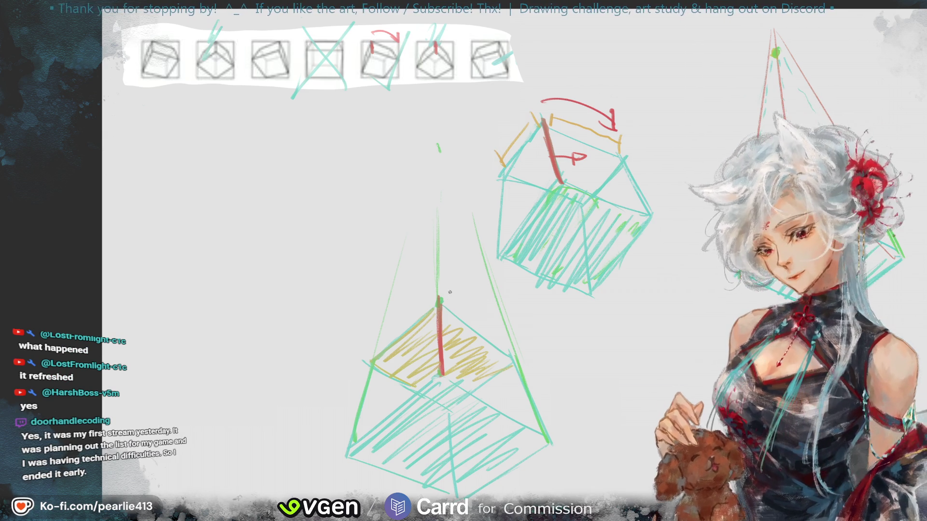
left_click_drag(446, 296, 515, 349)
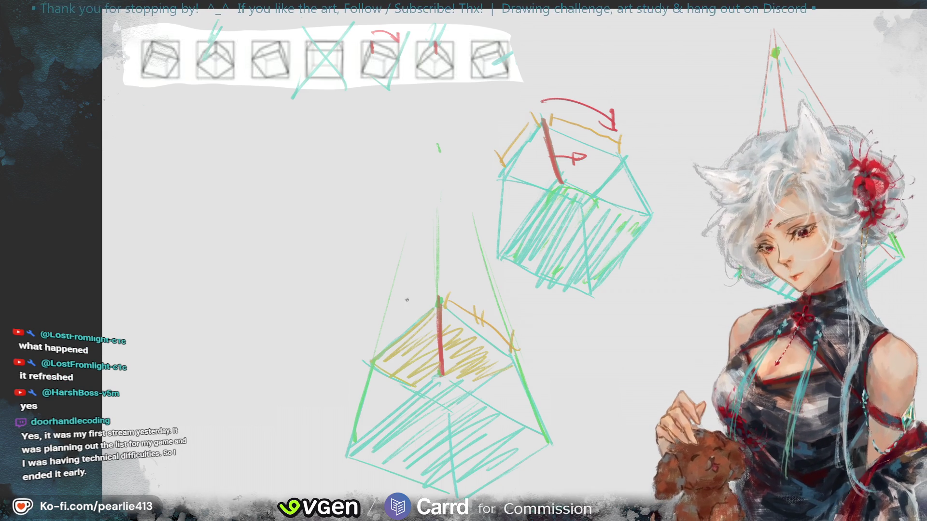
left_click_drag(379, 348, 435, 296)
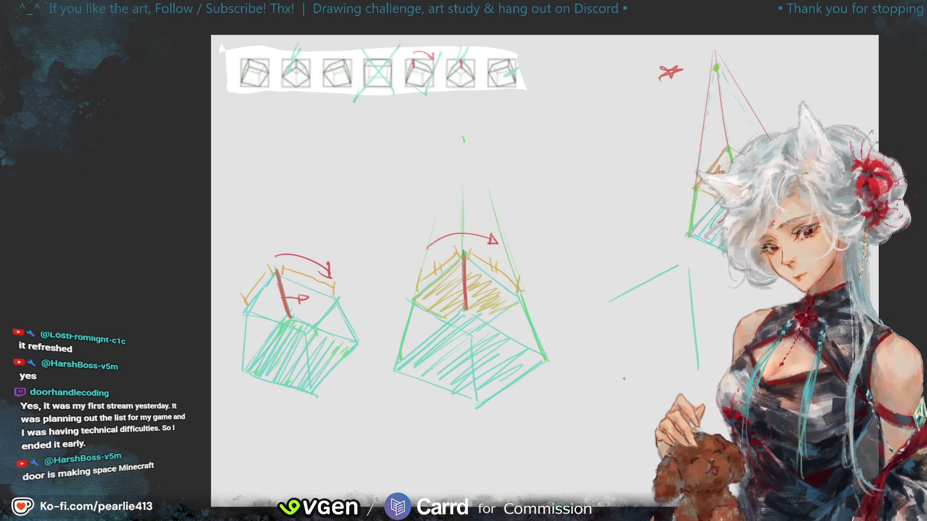
Step: Sketch the new teal cube's outline and diagonal edge to the right of the yellow-topped cube
mouse_move(619, 297)
left_mouse_down()
mouse_move(599, 386)
mouse_move(695, 345)
left_mouse_up()
left_click_drag(606, 396, 651, 413)
left_click_drag(622, 309, 676, 329)
left_click_drag(688, 270, 734, 309)
left_click_drag(697, 348, 729, 371)
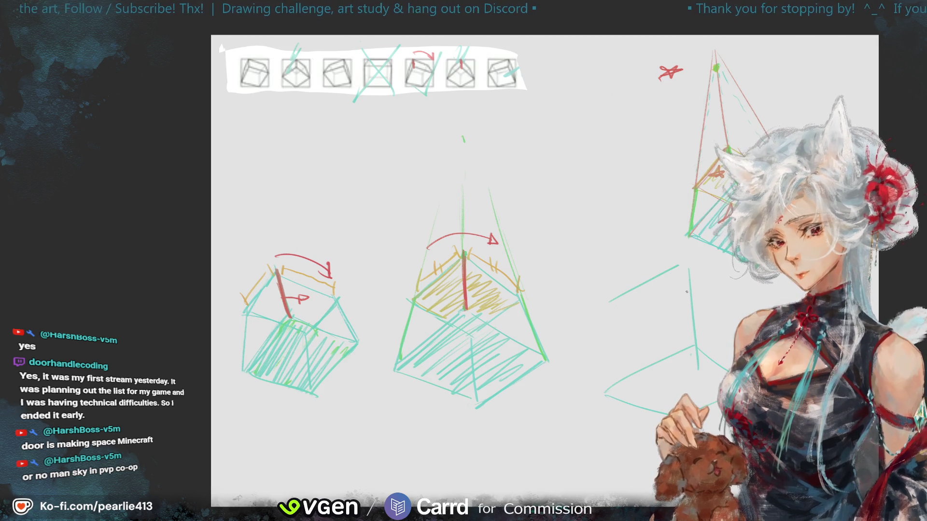
left_click_drag(688, 270, 738, 319)
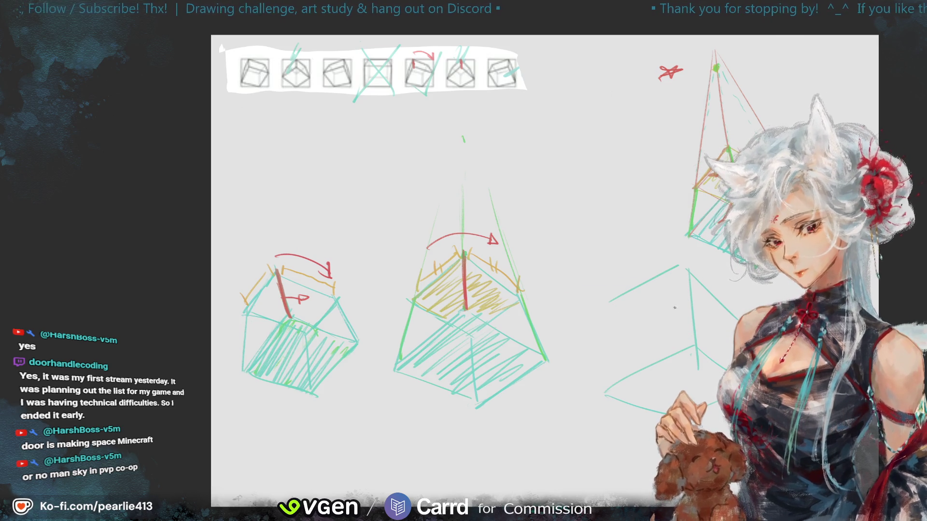
Step: Erase the vertical line's overshoot and redraw the right cube's lower-left, left and upper-left edges
key("e")
left_click_drag(703, 353, 692, 371)
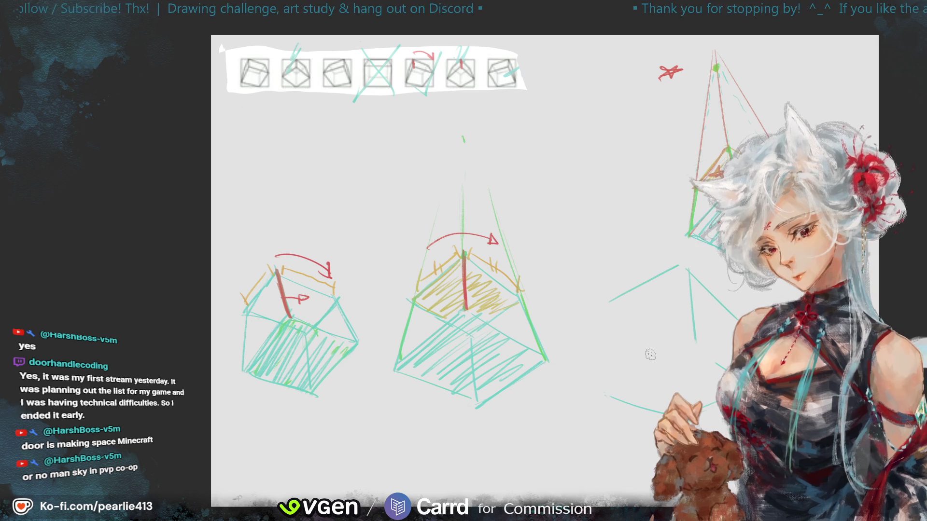
key("b")
left_click_drag(606, 387, 676, 336)
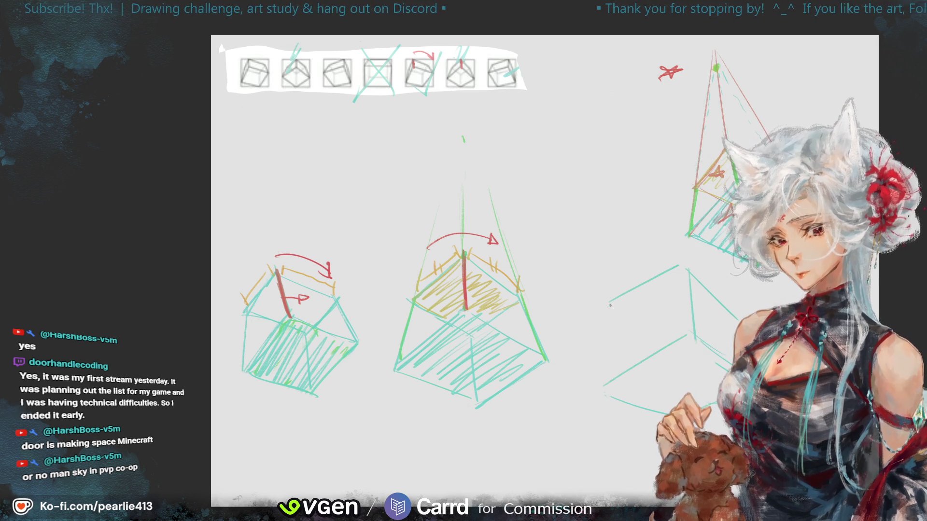
left_click_drag(608, 311, 645, 288)
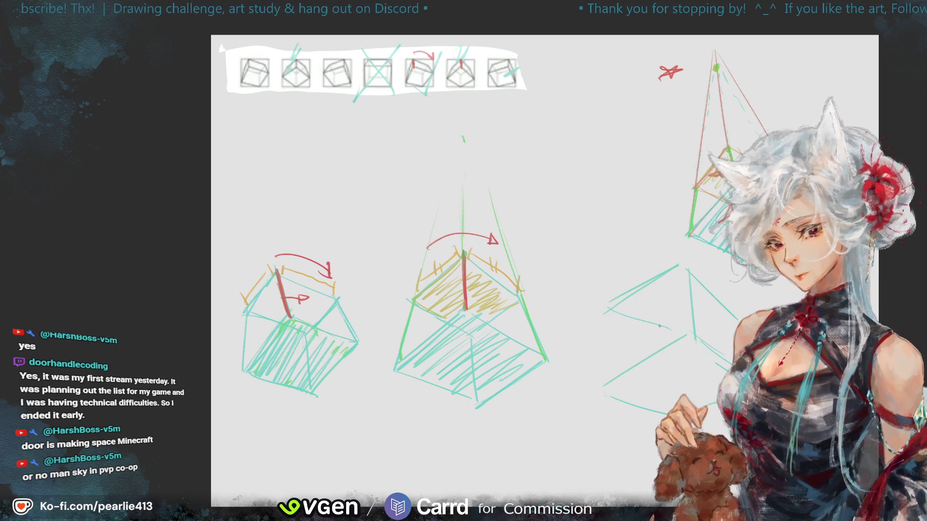
left_click_drag(695, 338, 715, 334)
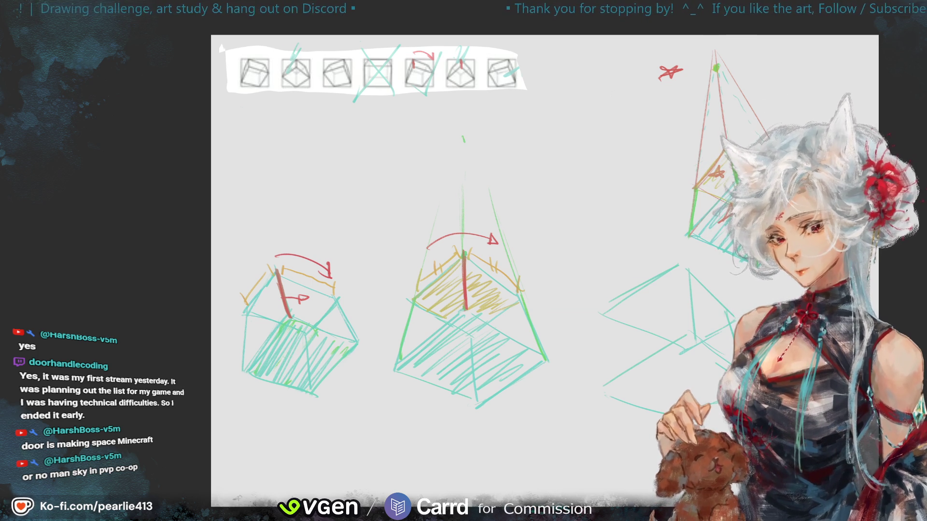
left_click_drag(618, 303, 599, 388)
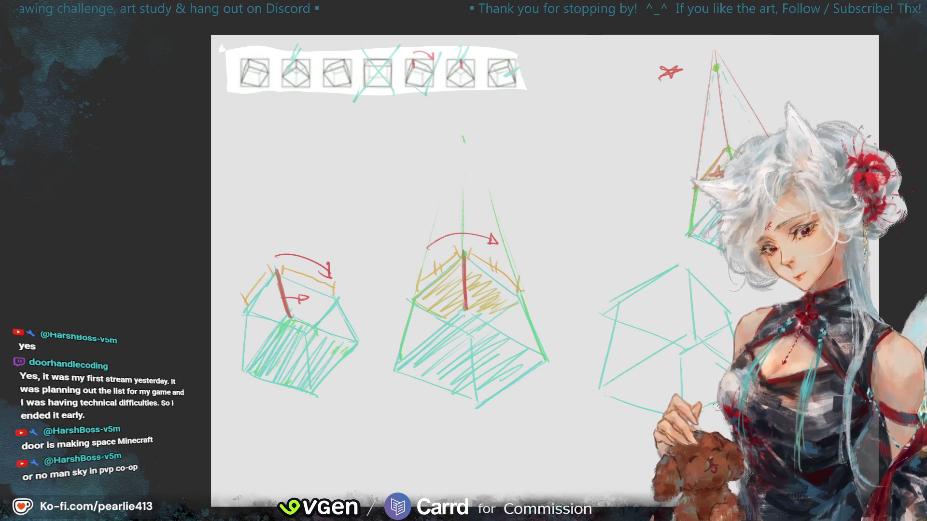
key("ctrl+z")
left_click_drag(654, 282, 685, 264)
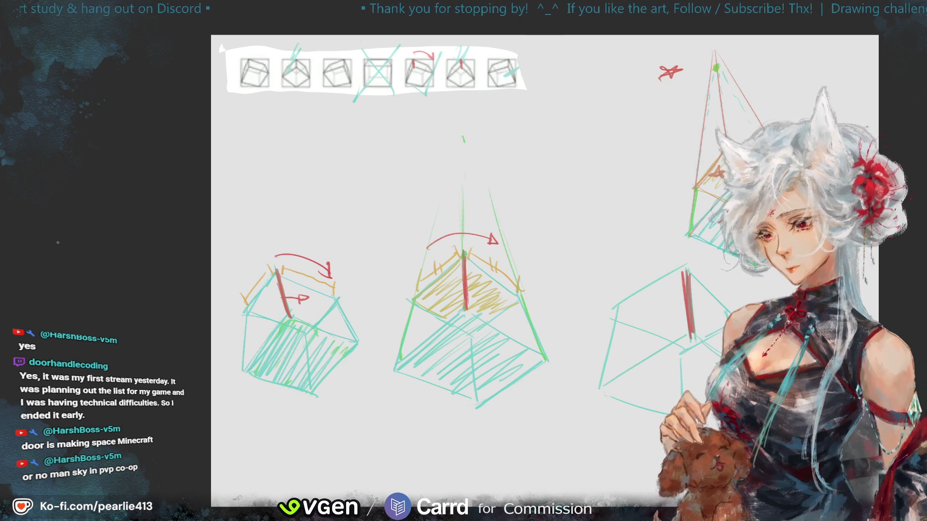
Step: Hatch the right cube's lower faces teal, start its yellow top, and trace its left edge green
mouse_move(621, 391)
left_mouse_down()
mouse_move(686, 348)
mouse_move(719, 372)
left_mouse_up()
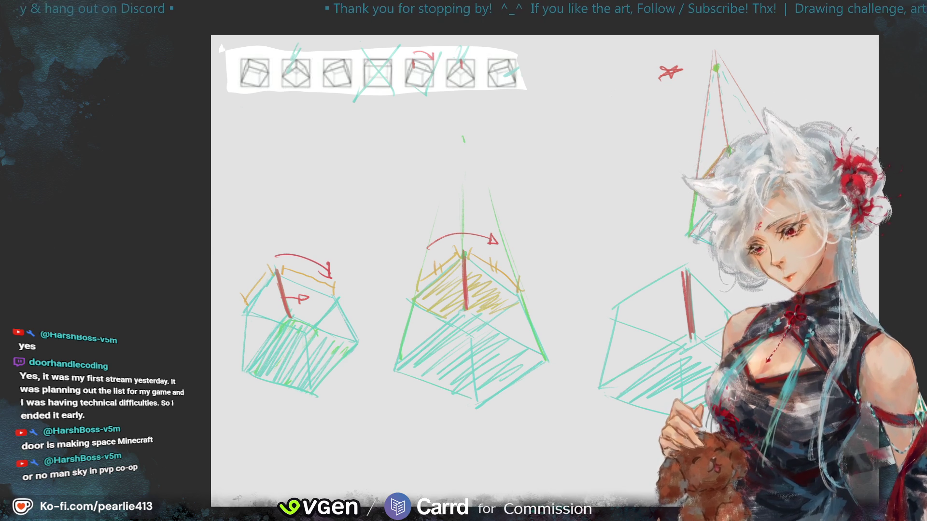
left_click_drag(631, 308, 654, 288)
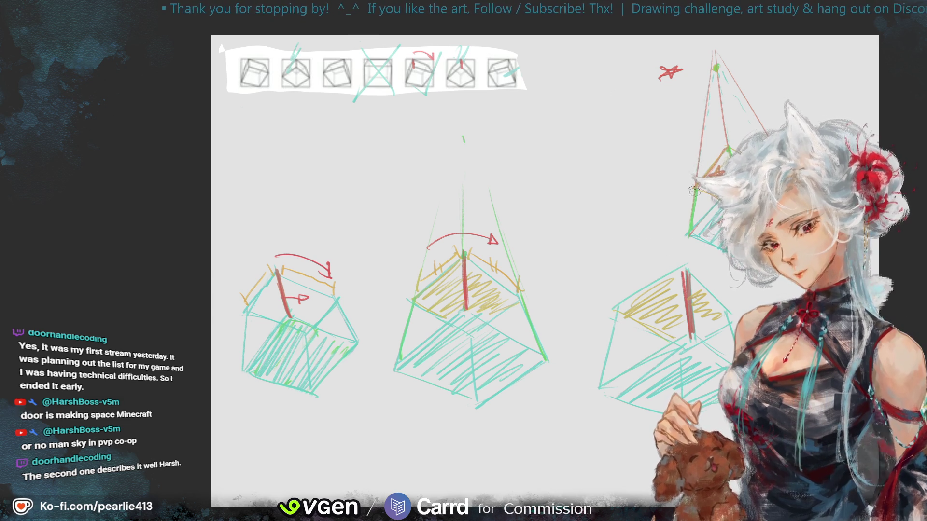
left_click_drag(678, 284, 686, 322)
key("ctrl+z")
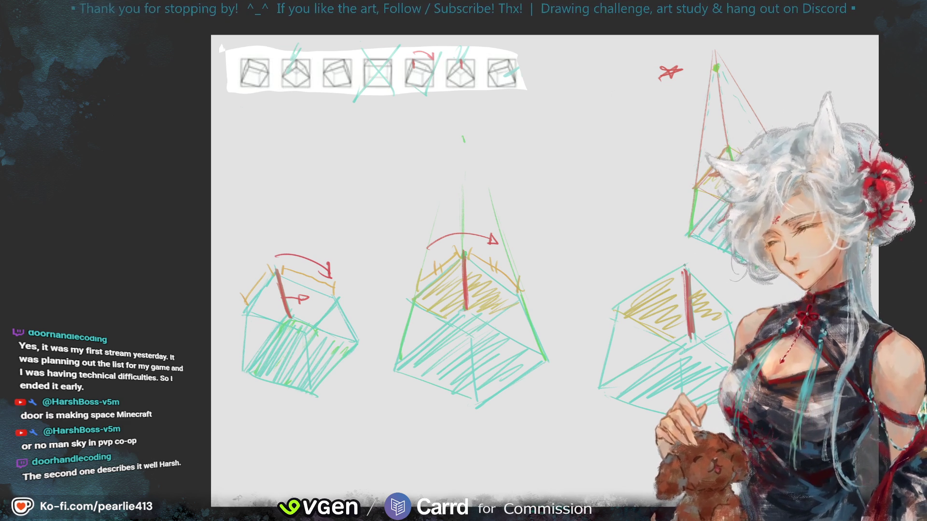
left_click_drag(621, 301, 610, 370)
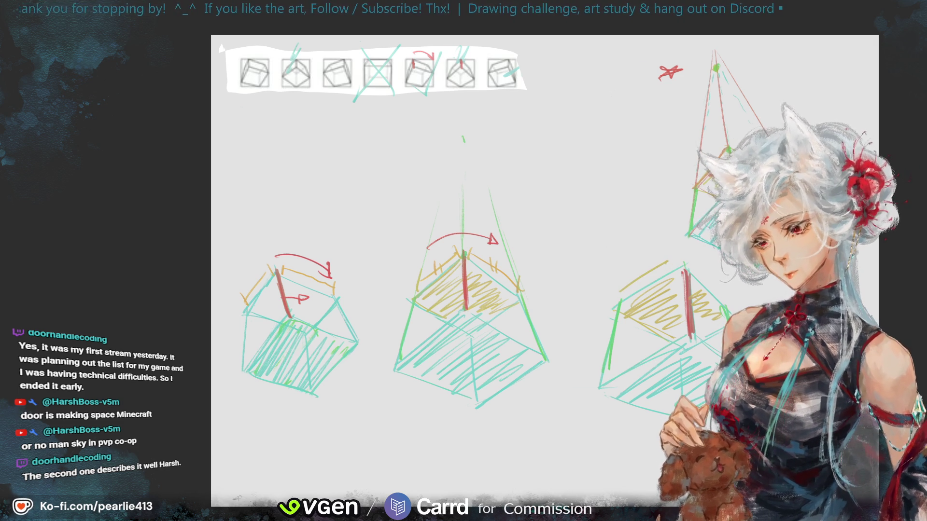
Step: Bracket the right cube's top edge in orange with tick marks at both ends
left_click_drag(619, 292, 675, 254)
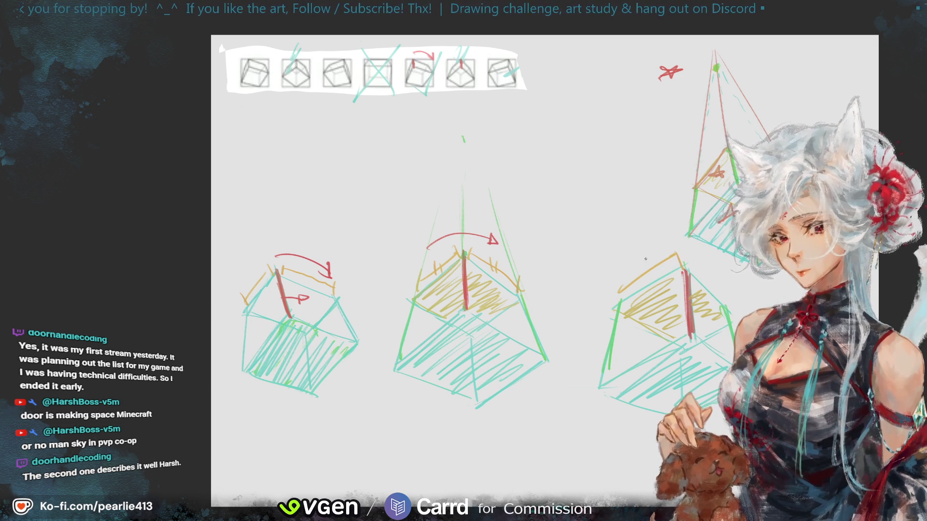
left_click_drag(619, 285, 620, 296)
left_click_drag(698, 266, 698, 278)
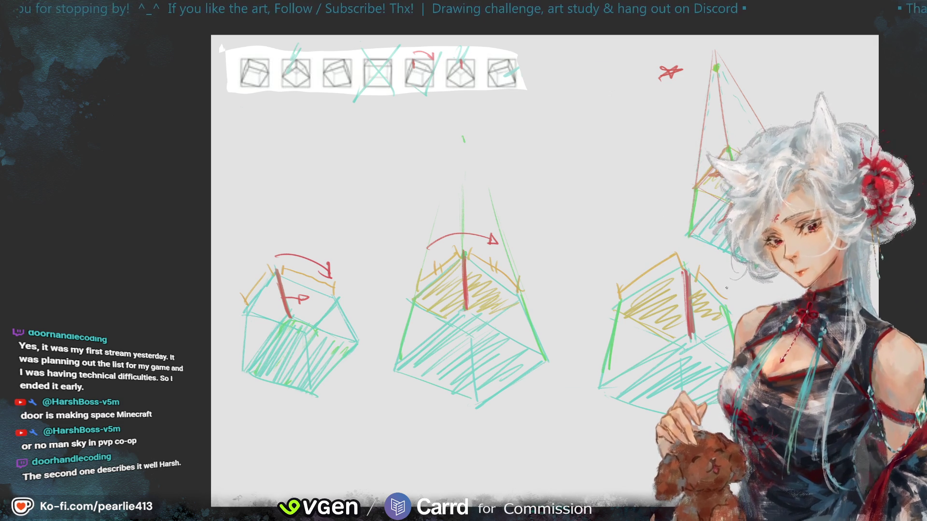
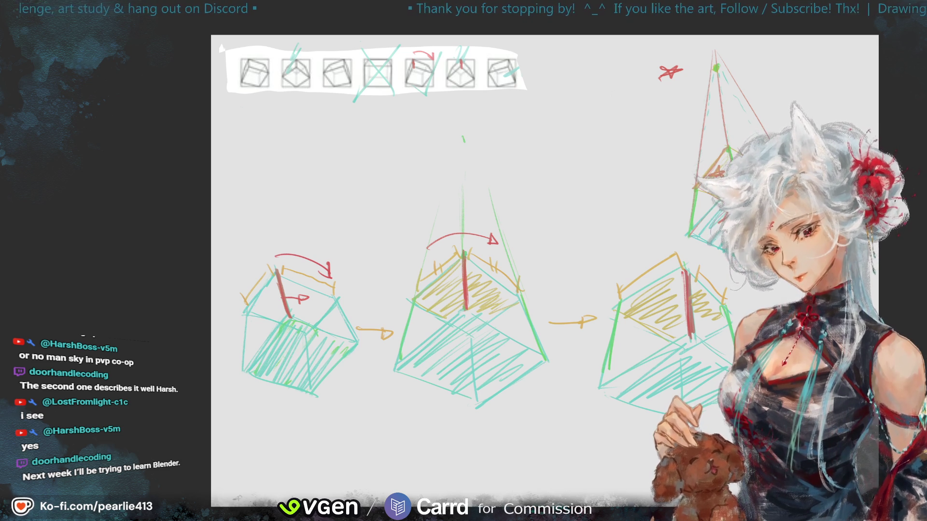
Step: Pan to the cube sketches and page back to the Distortion reference page
left_click_drag(926, 105, 886, 101)
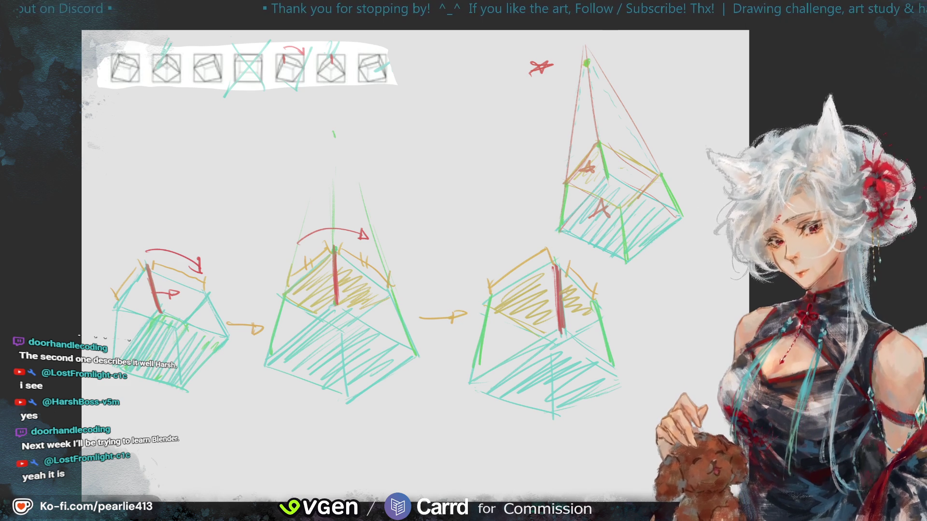
key("Delete")
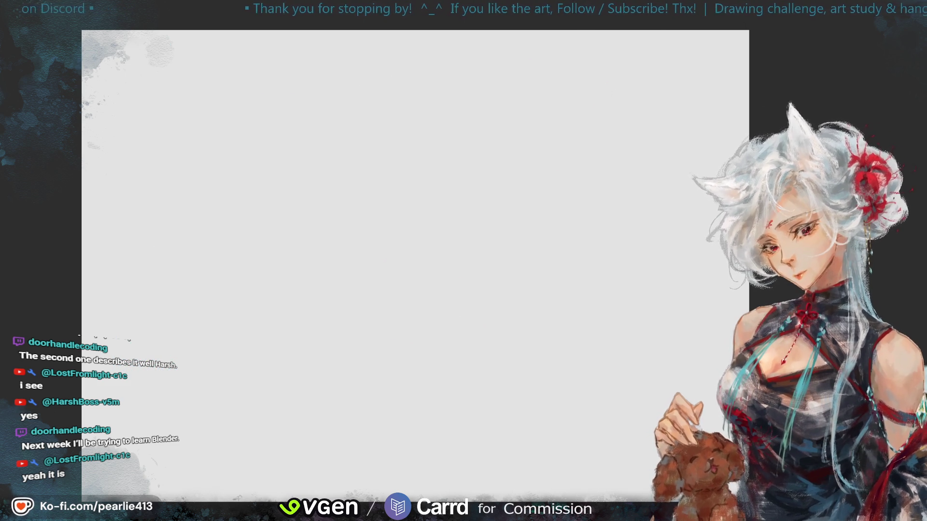
key("ctrl+z")
key("Page_Down")
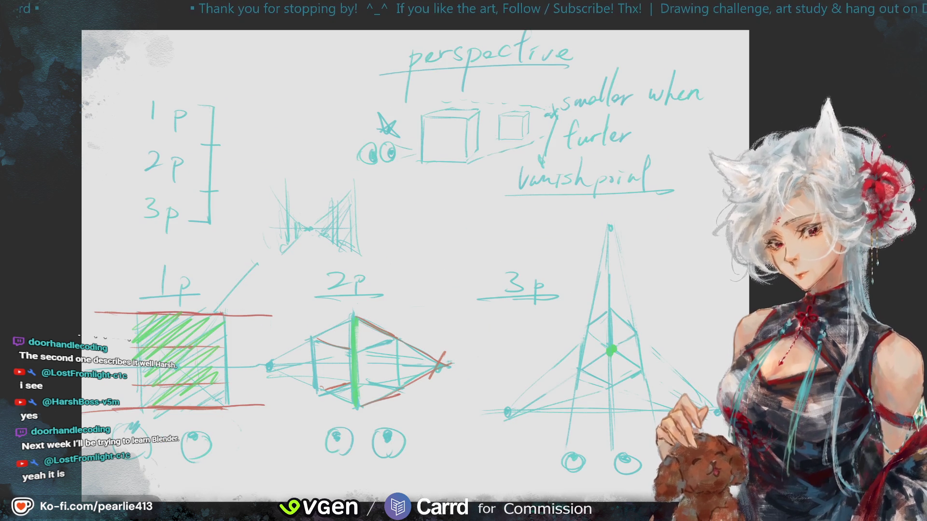
key("Page_Down")
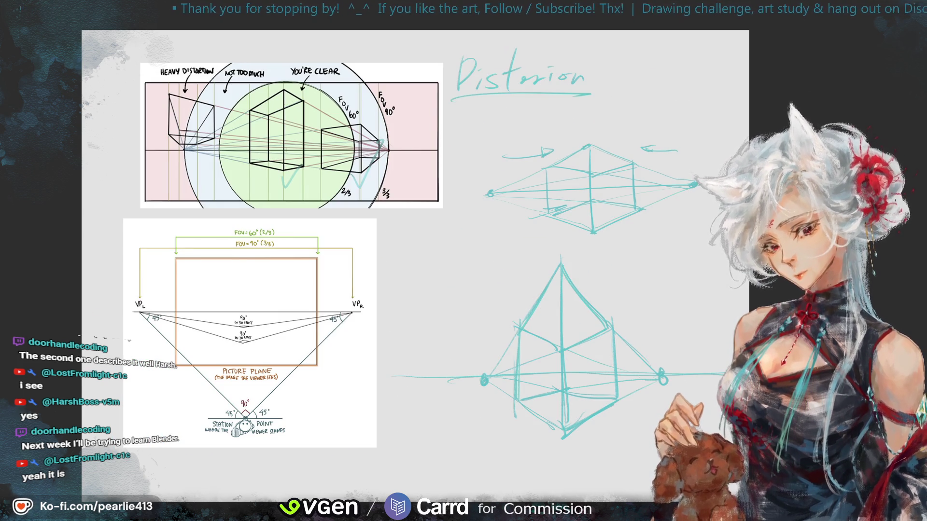
Step: Flip between the Distortion and foreshortening cube pages, ending on a fresh blank page
key("Page_Down")
key("Page_Up")
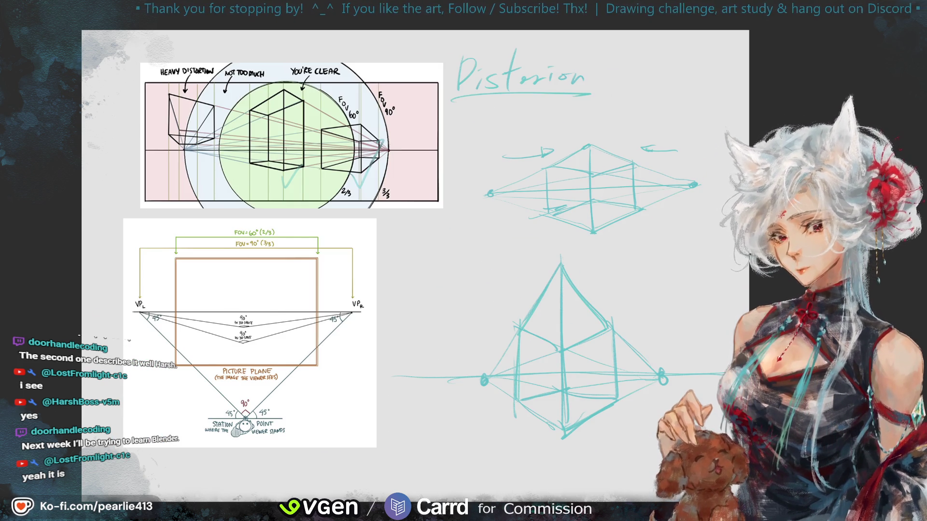
key("Page_Down")
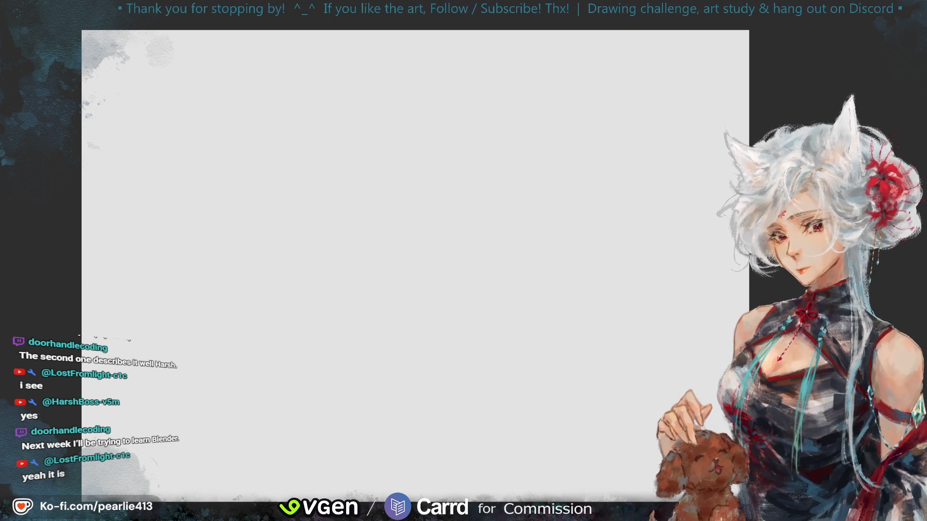
key("Page_Up")
key("Page_Down")
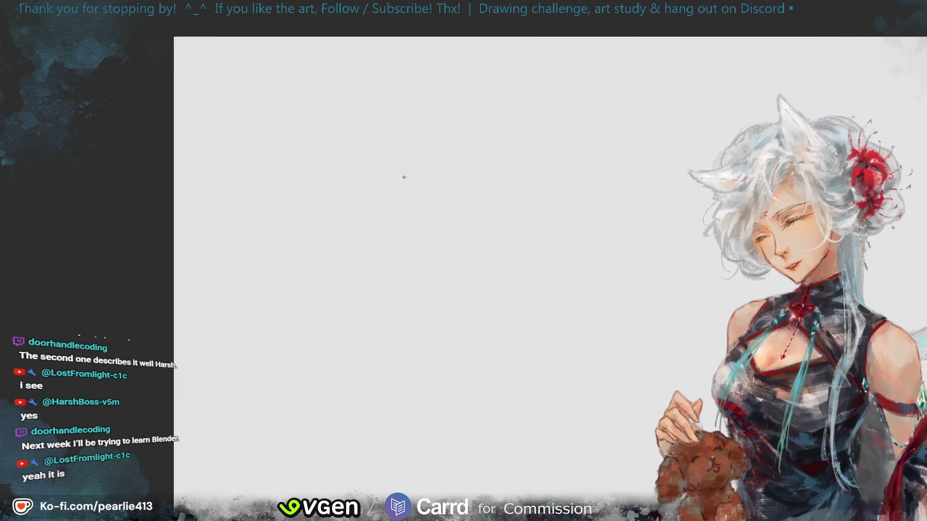
Step: Hand-letter the heading 'Rescourse' in cyan pen, redoing the botched first letters
left_click_drag(381, 179, 393, 140)
key("ctrl+z")
mouse_move(386, 194)
left_mouse_down()
mouse_move(407, 145)
mouse_move(430, 191)
mouse_move(420, 159)
mouse_move(456, 190)
left_mouse_up()
key("ctrl+z")
key("ctrl+z")
key("ctrl+z")
key("ctrl+z")
mouse_move(398, 228)
left_mouse_down()
mouse_move(402, 127)
mouse_move(408, 167)
mouse_move(458, 223)
mouse_move(527, 195)
left_mouse_up()
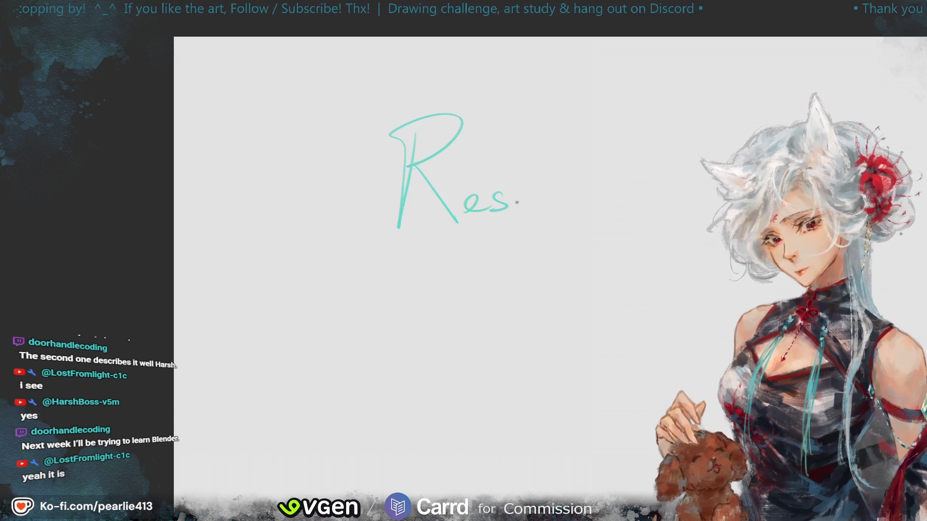
left_click_drag(551, 193, 603, 203)
left_click_drag(618, 197, 630, 193)
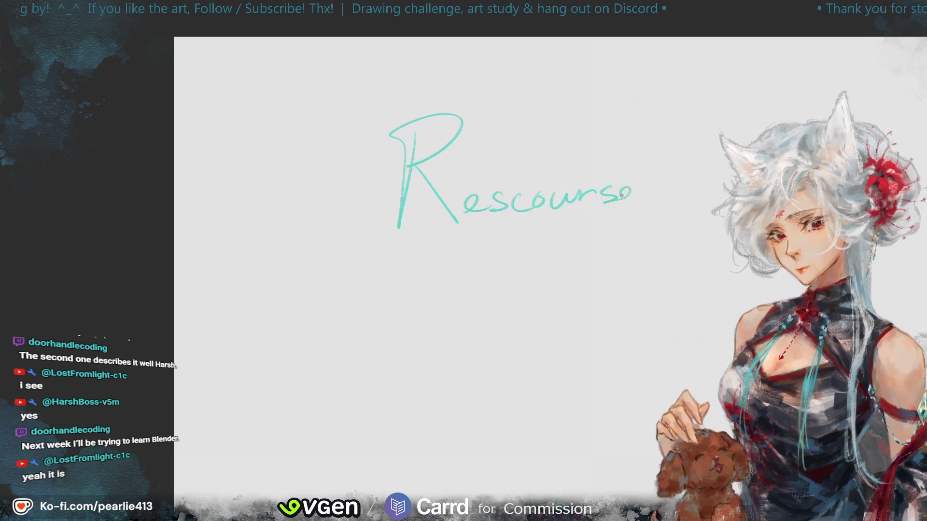
Step: Underline 'Rescourse' with a bold stroke ending in a swirl
left_click_drag(384, 240, 643, 210)
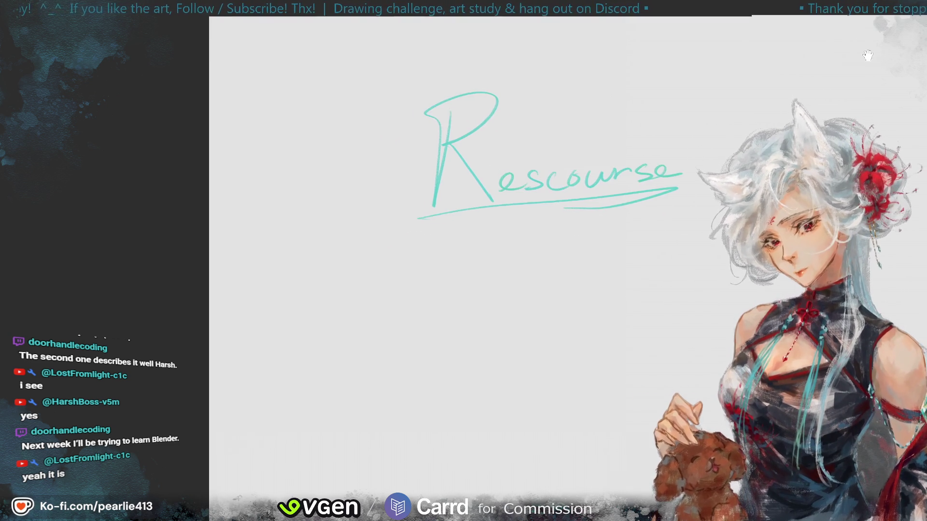
key("ctrl+z")
left_click_drag(429, 221, 707, 196)
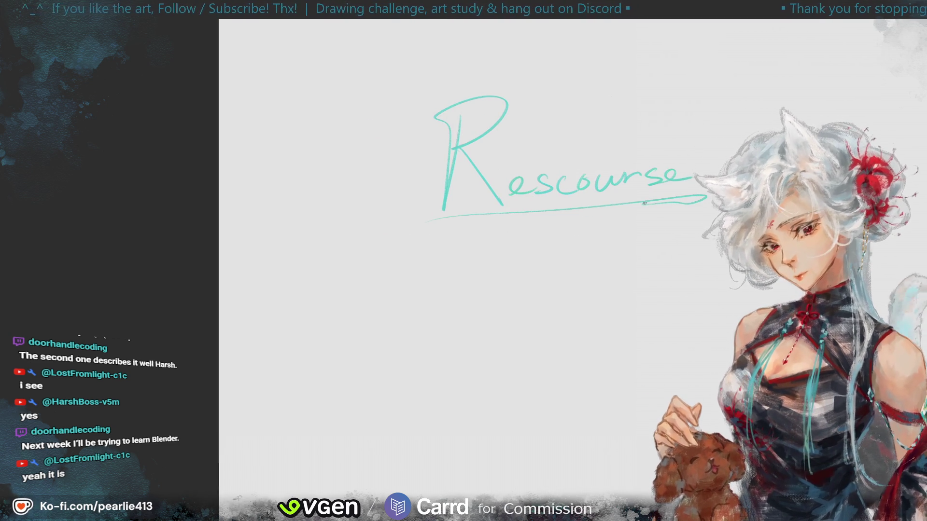
key("ctrl+z")
left_click_drag(417, 227, 702, 198)
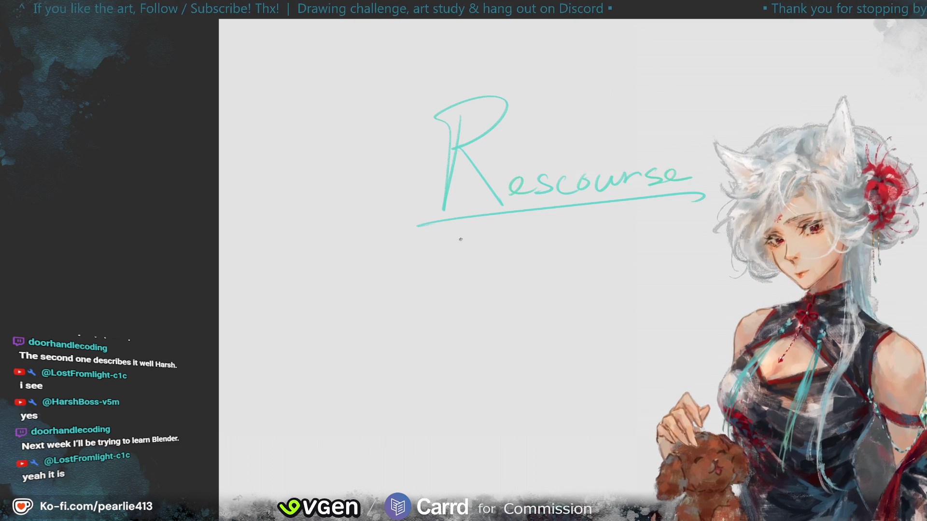
Step: Write the first bullet item 'Drawabox.com' below the heading
left_click(417, 293)
left_click_drag(455, 263, 449, 313)
mouse_move(491, 292)
left_mouse_down()
mouse_move(528, 304)
mouse_move(555, 288)
mouse_move(595, 292)
left_mouse_up()
mouse_move(613, 244)
left_mouse_down()
mouse_move(605, 302)
mouse_move(664, 281)
mouse_move(674, 295)
left_mouse_up()
key("ctrl+z")
left_click_drag(673, 275, 654, 295)
left_click(689, 295)
mouse_move(710, 281)
left_mouse_down()
mouse_move(706, 288)
mouse_move(719, 281)
left_mouse_up()
mouse_move(729, 288)
left_mouse_down()
mouse_move(742, 282)
mouse_move(770, 214)
left_mouse_up()
Step: Write the second bullet item 'Line of action'
left_click_drag(449, 313, 457, 314)
mouse_move(482, 284)
left_mouse_down()
mouse_move(492, 341)
mouse_move(546, 338)
mouse_move(597, 315)
left_mouse_up()
mouse_move(623, 273)
left_mouse_down()
mouse_move(617, 332)
mouse_move(627, 309)
mouse_move(646, 331)
mouse_move(661, 330)
left_mouse_up()
left_click_drag(692, 264, 688, 333)
mouse_move(676, 300)
left_mouse_down()
mouse_move(696, 297)
mouse_move(703, 331)
left_mouse_up()
left_click_drag(720, 309, 720, 302)
Step: Write the third bullet item 'Pinterest (basic shape)'
scroll(463, 327, "down", 3)
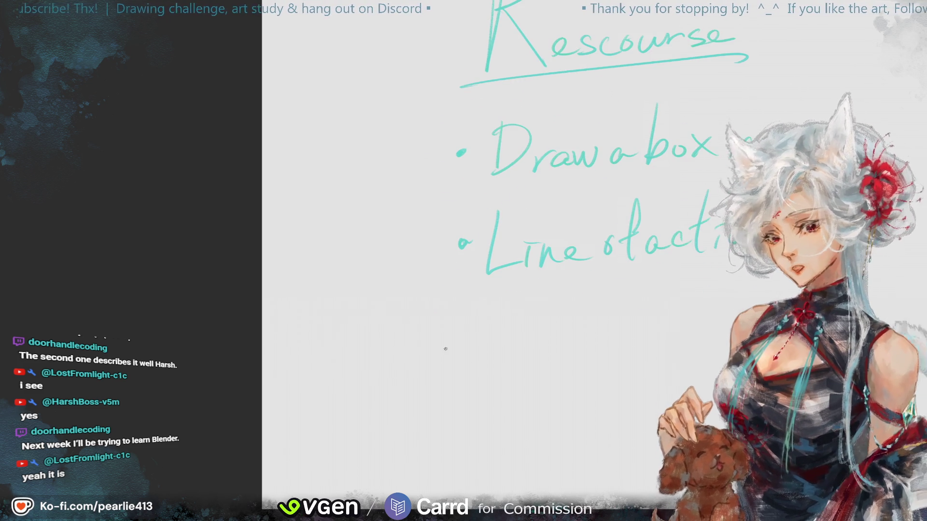
left_click_drag(464, 327, 466, 330)
mouse_move(495, 303)
left_mouse_down()
mouse_move(490, 365)
mouse_move(494, 341)
mouse_move(517, 358)
mouse_move(555, 358)
left_mouse_up()
left_click_drag(573, 302, 570, 362)
mouse_move(553, 339)
left_mouse_down()
mouse_move(580, 337)
mouse_move(602, 351)
mouse_move(622, 343)
left_mouse_up()
left_click_drag(675, 290, 667, 359)
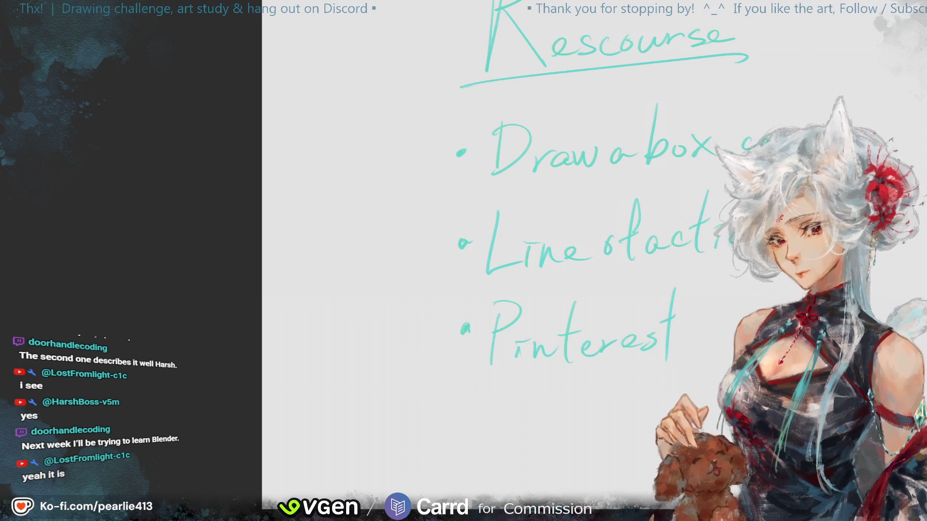
left_click_drag(715, 319, 717, 346)
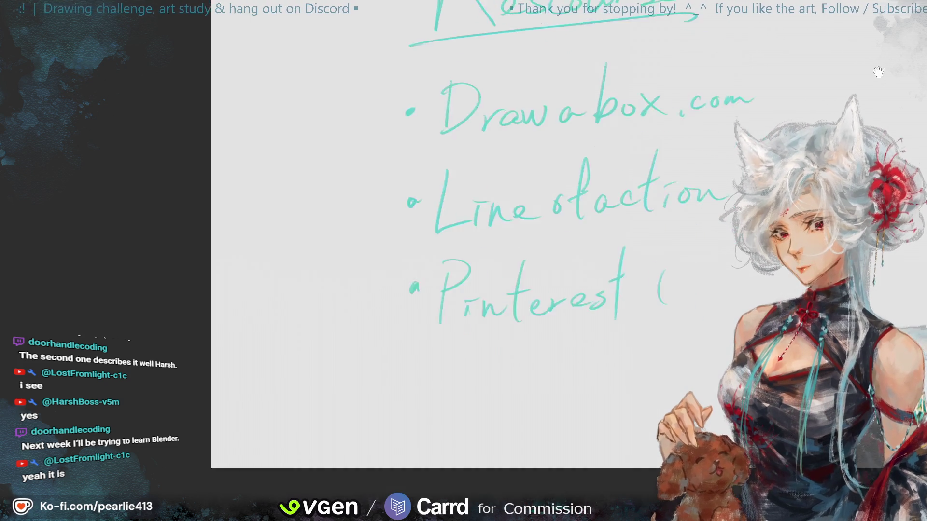
left_click_drag(673, 325, 680, 339)
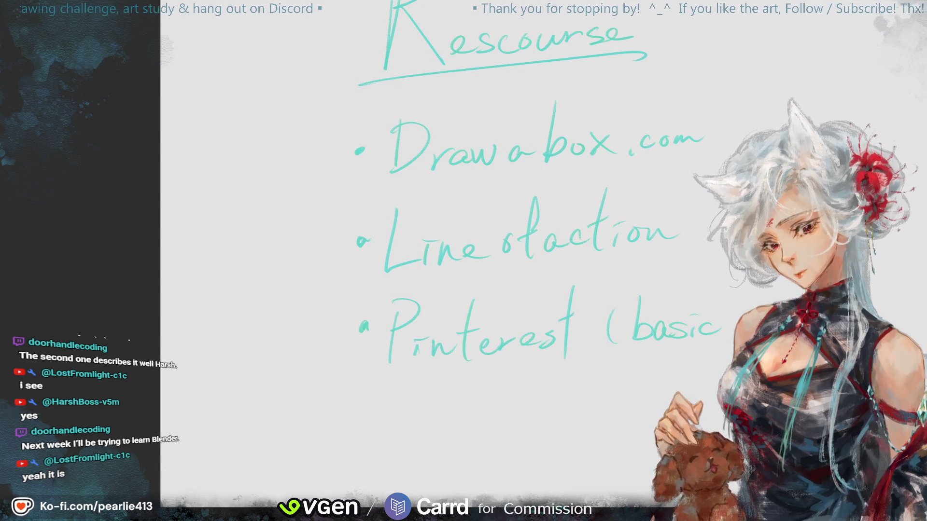
left_click_drag(763, 283, 763, 307)
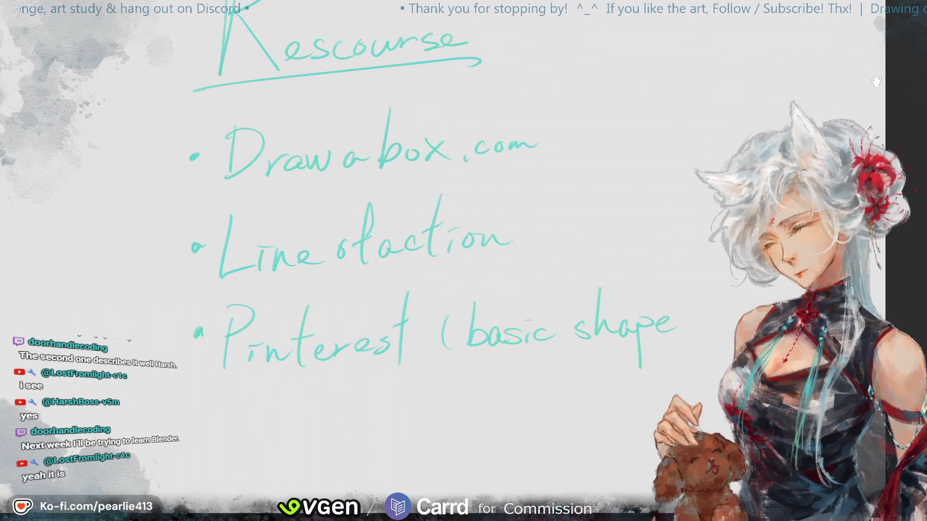
Step: Draw a tall bracket to the right spanning all three list items
left_click_drag(926, 82, 893, 74)
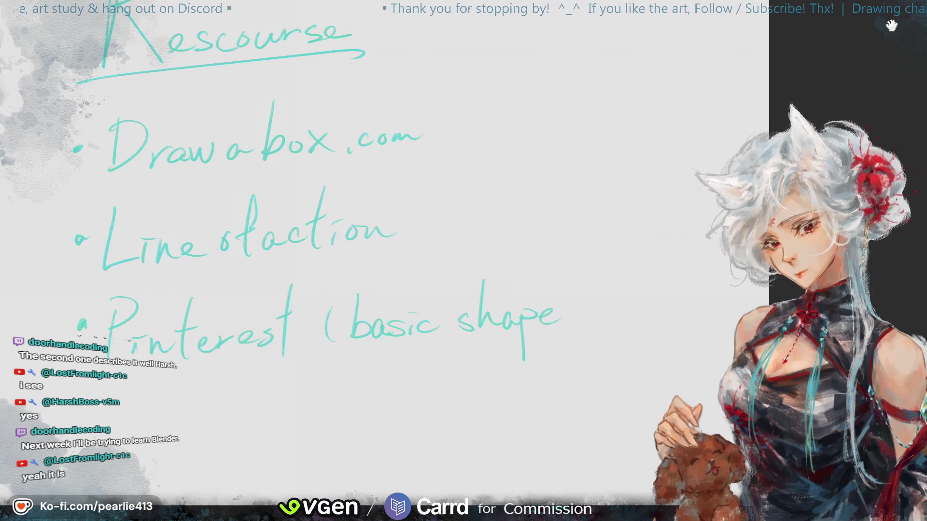
left_click_drag(577, 305, 610, 330)
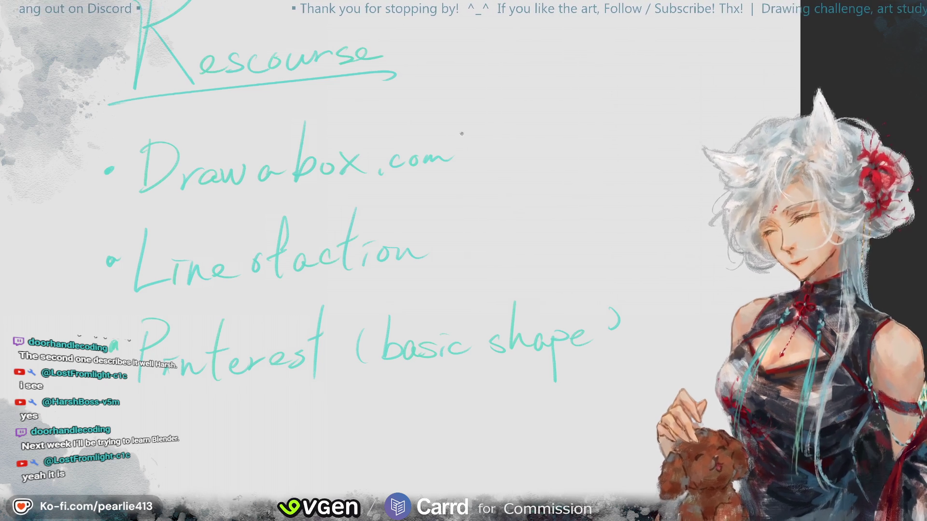
left_click_drag(647, 161, 612, 379)
key("ctrl+z")
mouse_move(618, 142)
left_mouse_down()
mouse_move(663, 289)
mouse_move(631, 369)
left_mouse_up()
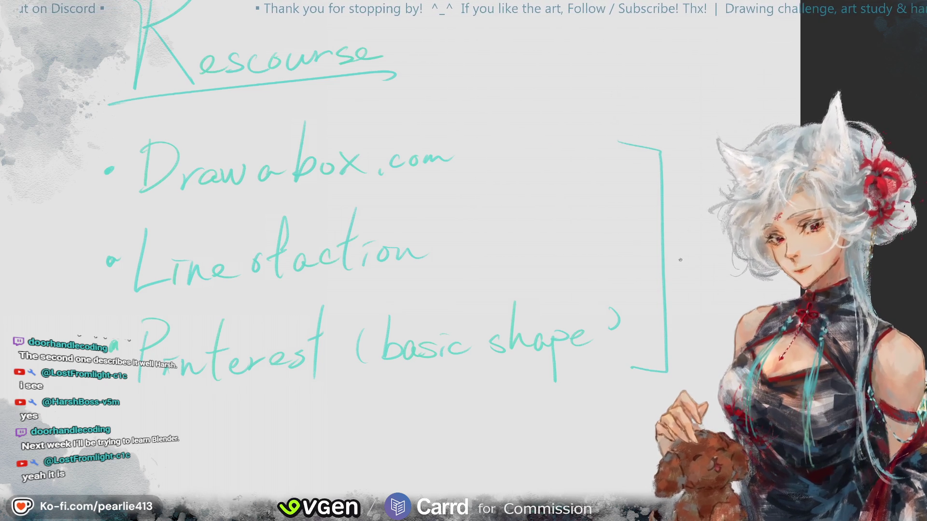
key("ctrl+z")
mouse_move(628, 131)
left_mouse_down()
mouse_move(676, 363)
mouse_move(642, 372)
left_mouse_up()
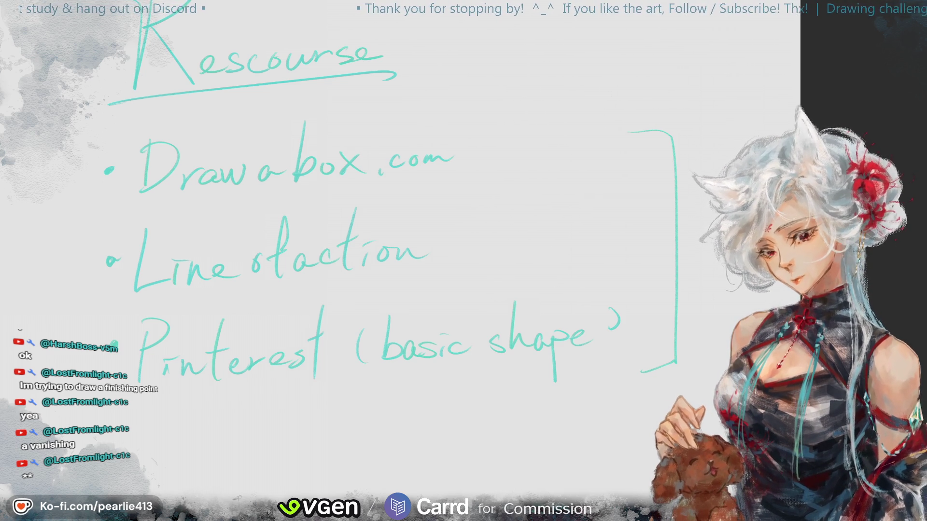
Step: Switch from Clip Studio Paint to Chrome for Drawabox's 250 Box Challenge page
key("alt+Tab")
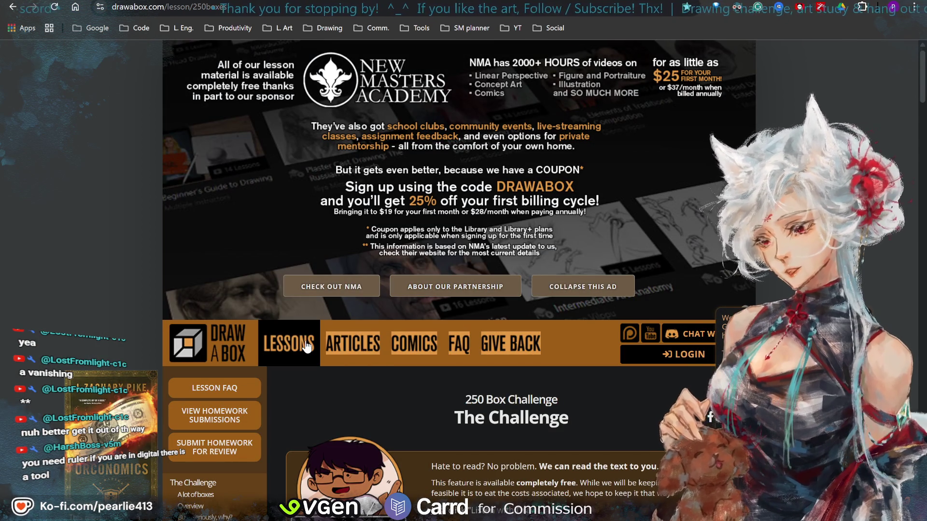
Step: Scroll the Drawabox lessons page through Part One and the Challenges and Drills sections
scroll(305, 344, "down", 4)
scroll(306, 342, "down", 3)
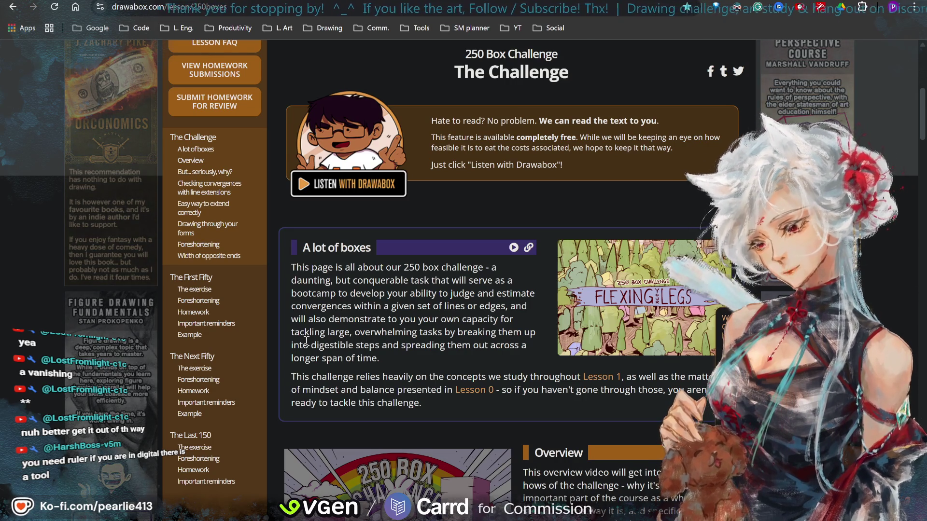
scroll(306, 341, "up", 6)
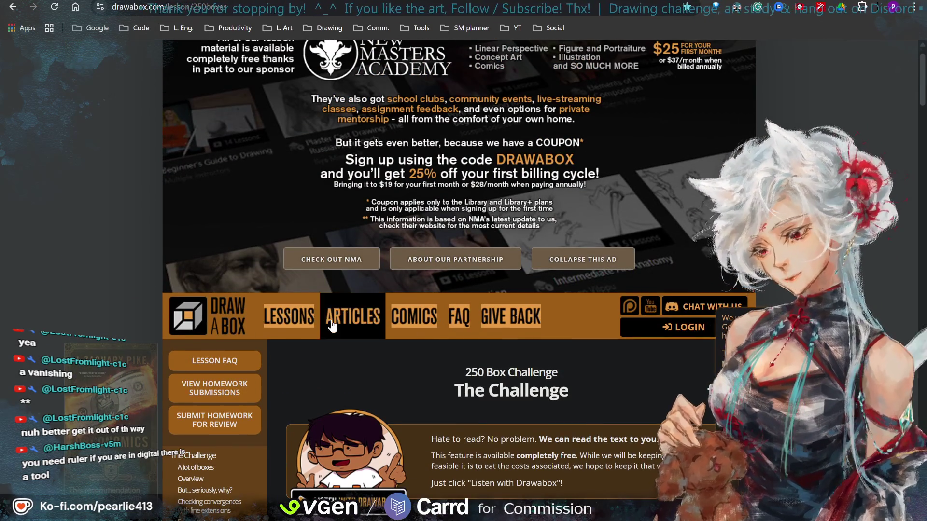
mouse_move(309, 321)
scroll(570, 401, "down", 5)
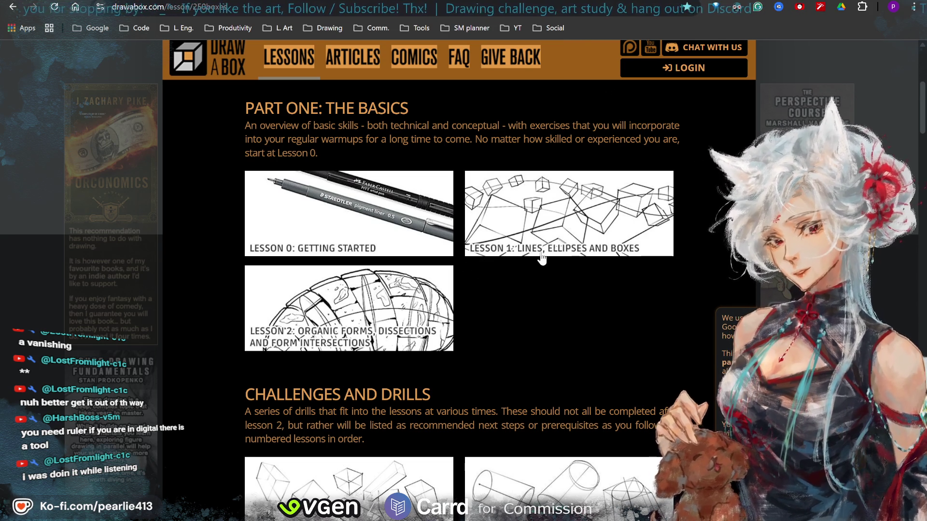
scroll(528, 372, "down", 3)
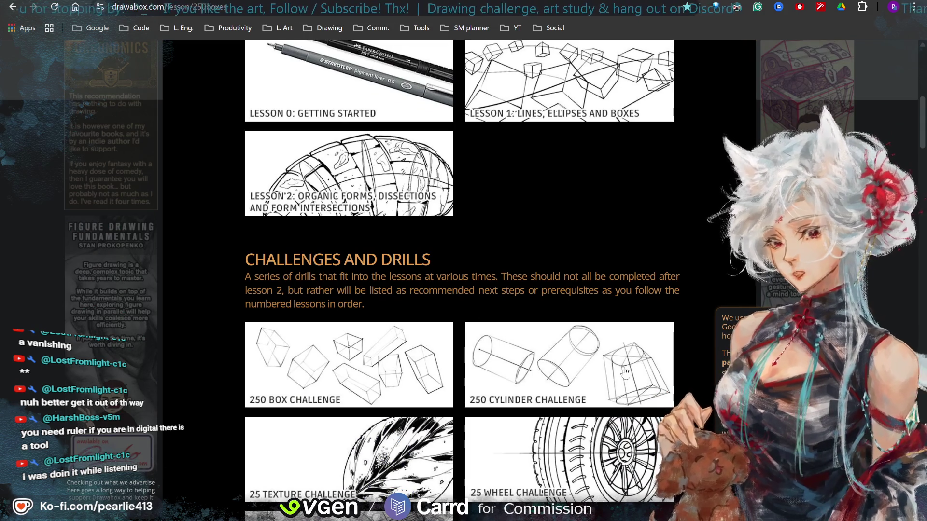
scroll(624, 371, "down", 3)
scroll(480, 442, "down", 4)
scroll(480, 442, "down", 2)
scroll(480, 425, "up", 7)
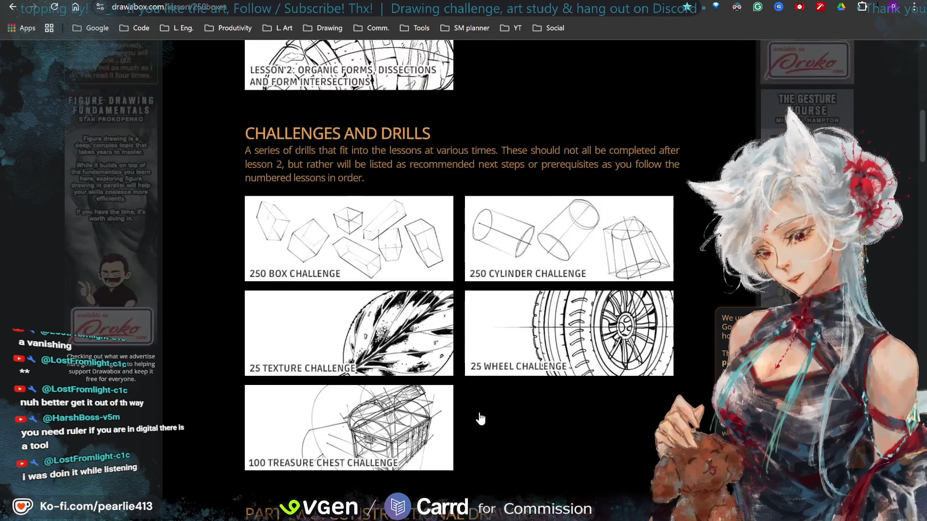
scroll(481, 419, "up", 6)
scroll(481, 419, "up", 2)
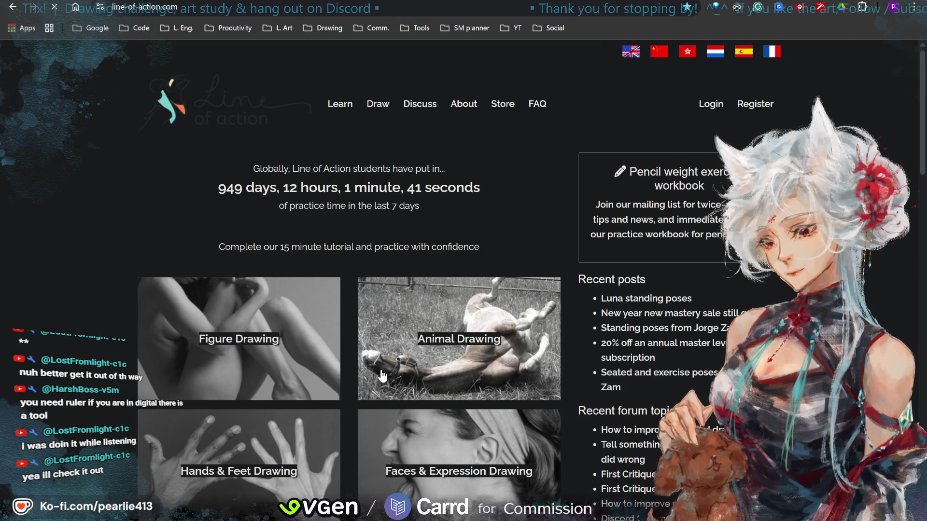
Step: Scroll down the Line of Action home page and open the Basic Shapes & Still Life tile
scroll(383, 375, "down", 2)
scroll(383, 375, "down", 2)
scroll(382, 375, "down", 2)
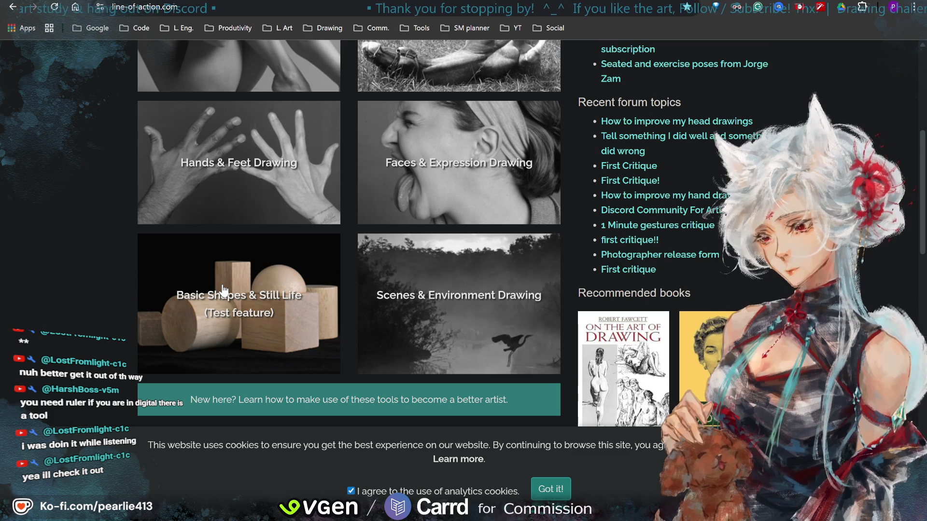
left_click(259, 332)
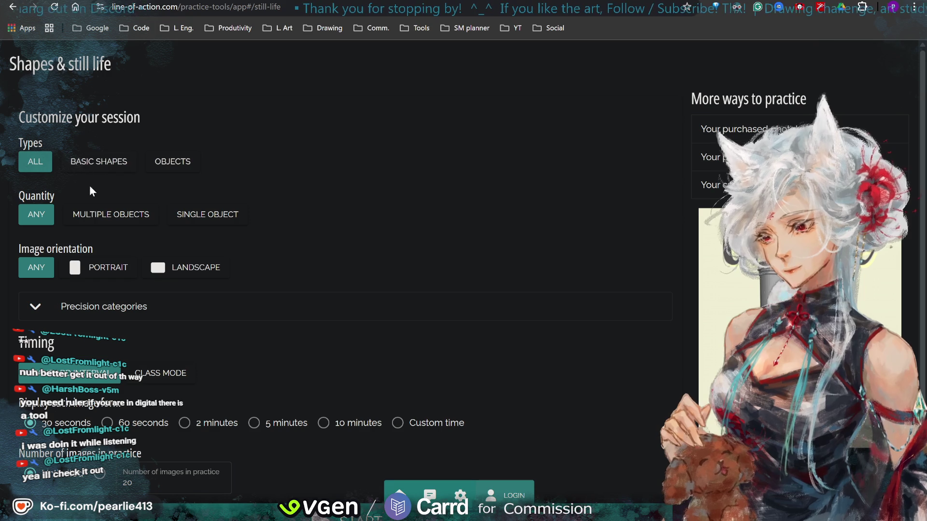
Step: Start a 10-minute Basic Shapes session with multiple objects in any orientation, then request to end it
left_click(120, 161)
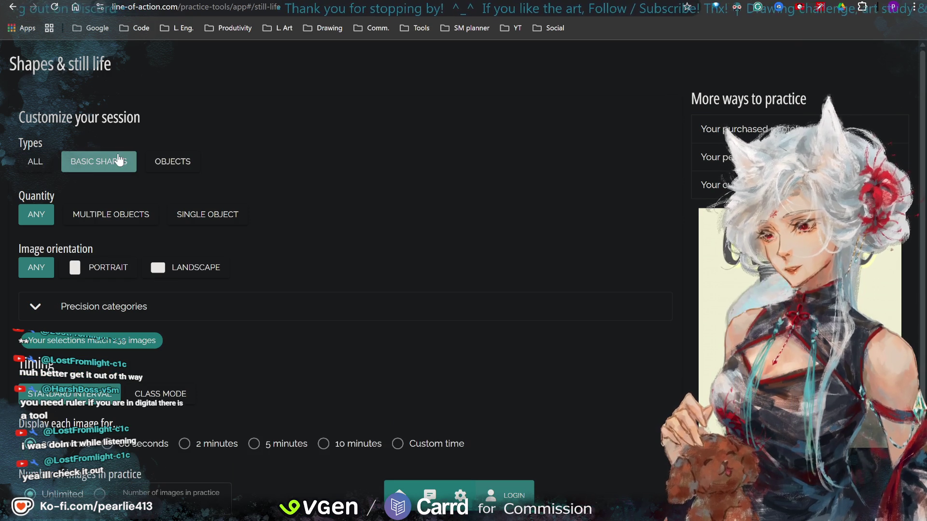
left_click(143, 216)
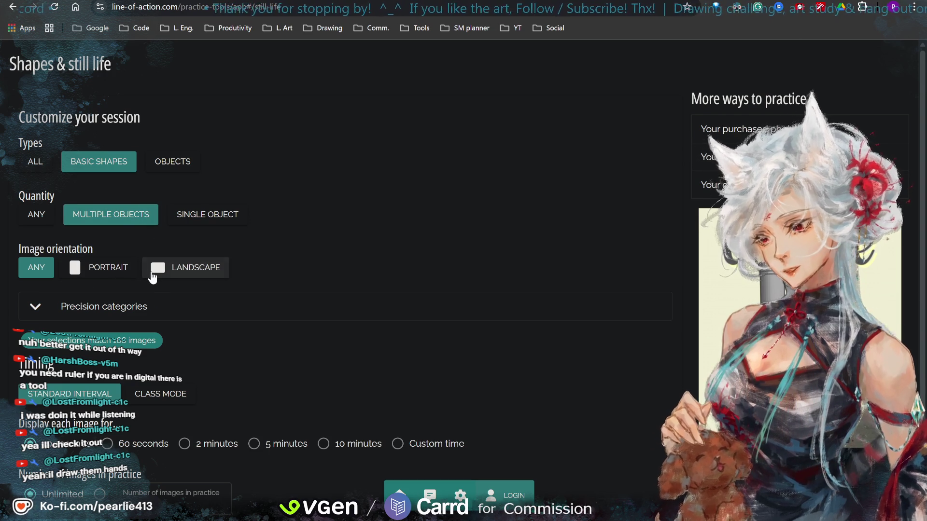
left_click(152, 276)
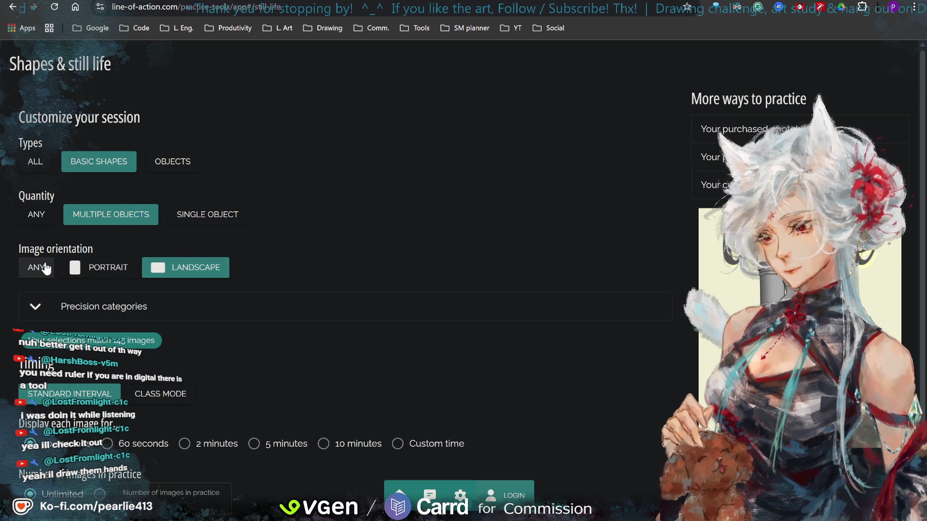
left_click(36, 267)
scroll(239, 309, "down", 2)
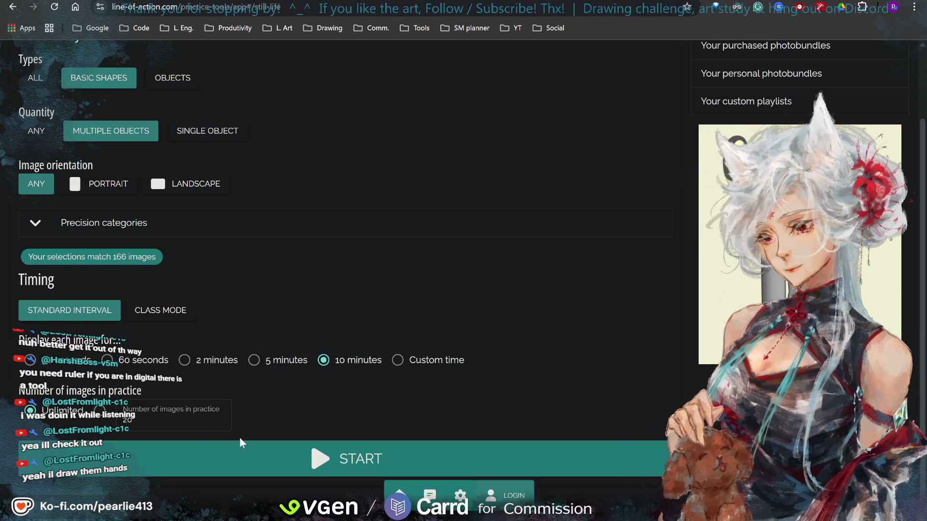
left_click(334, 468)
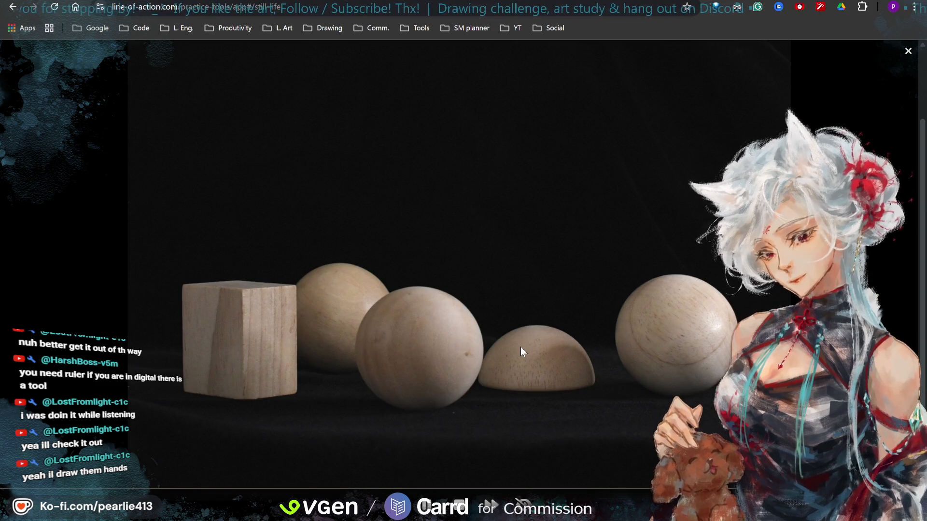
left_click(908, 51)
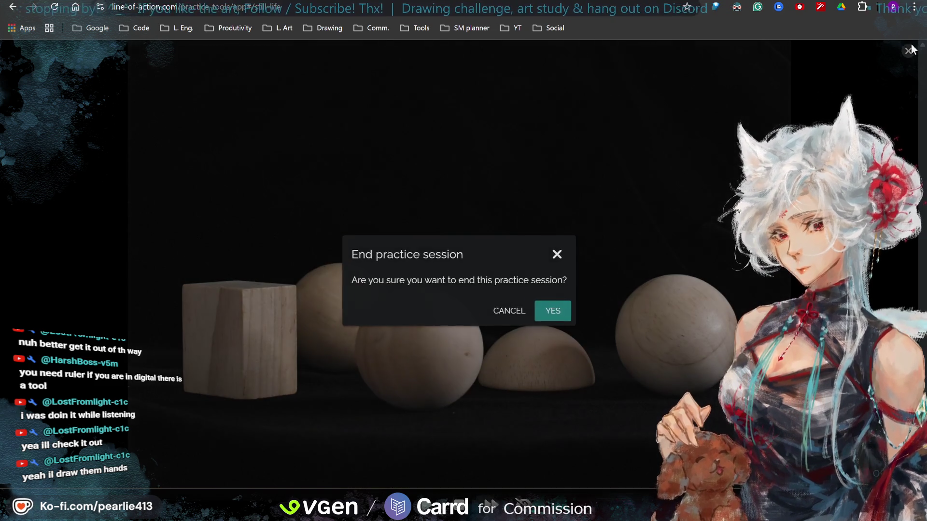
Step: Confirm ending the session, decline the sign-up offer, and go back to the home page
left_click(545, 317)
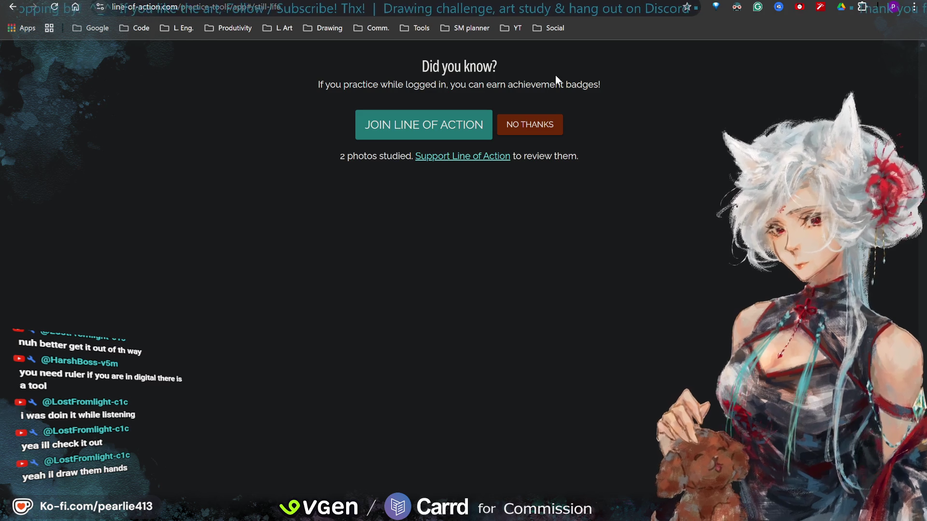
left_click(545, 122)
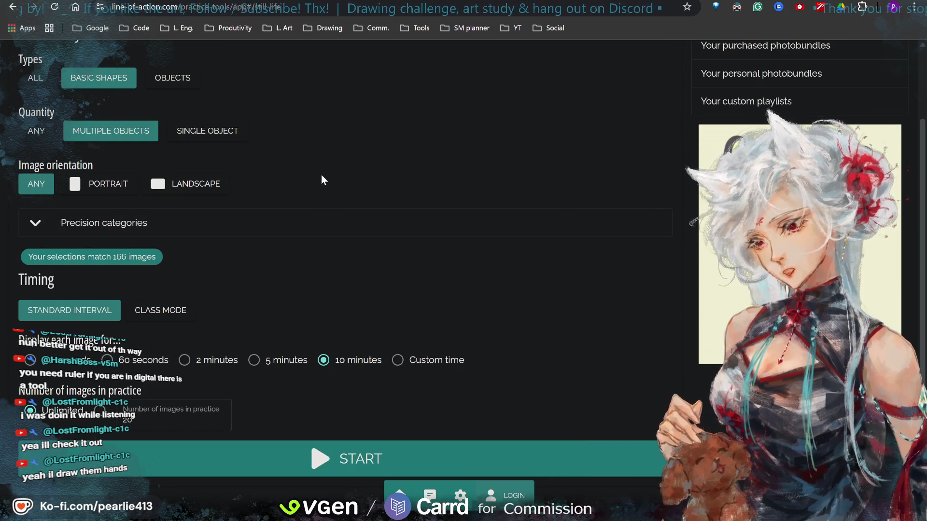
scroll(323, 187, "up", 2)
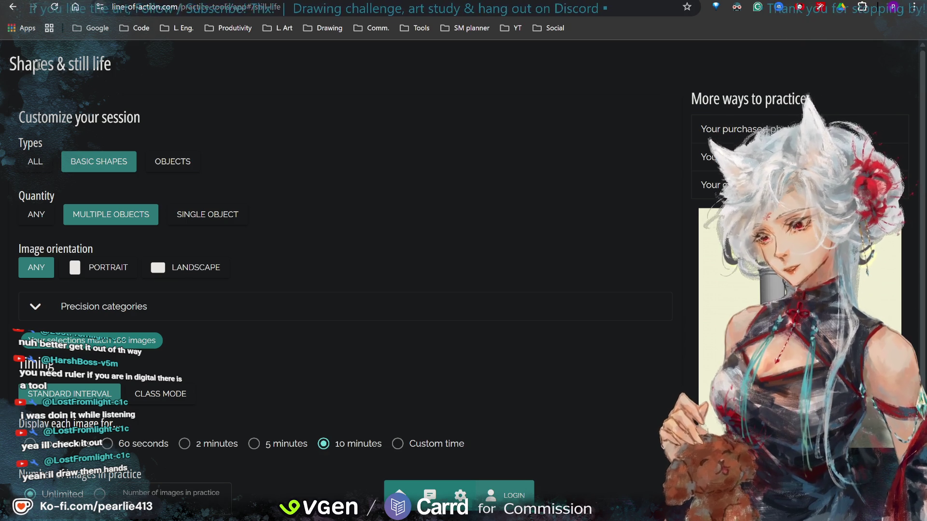
left_click(13, 7)
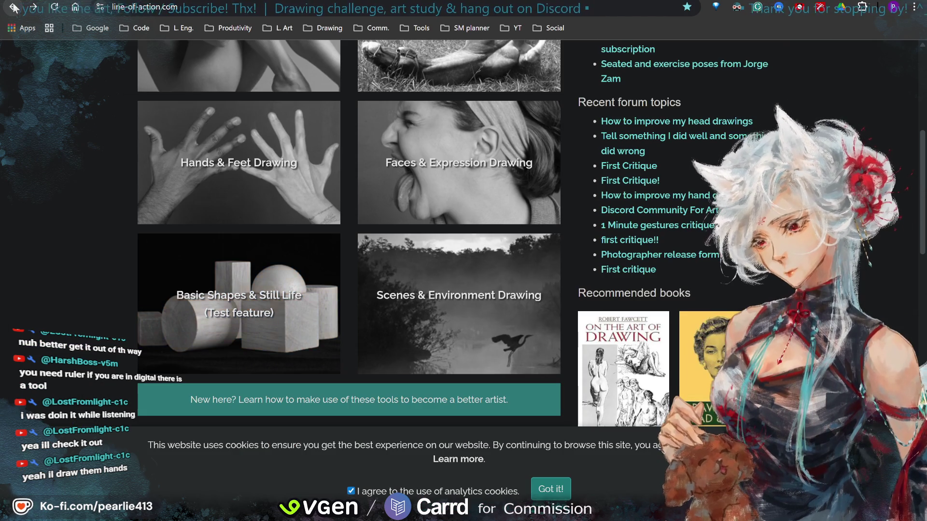
left_click(189, 164)
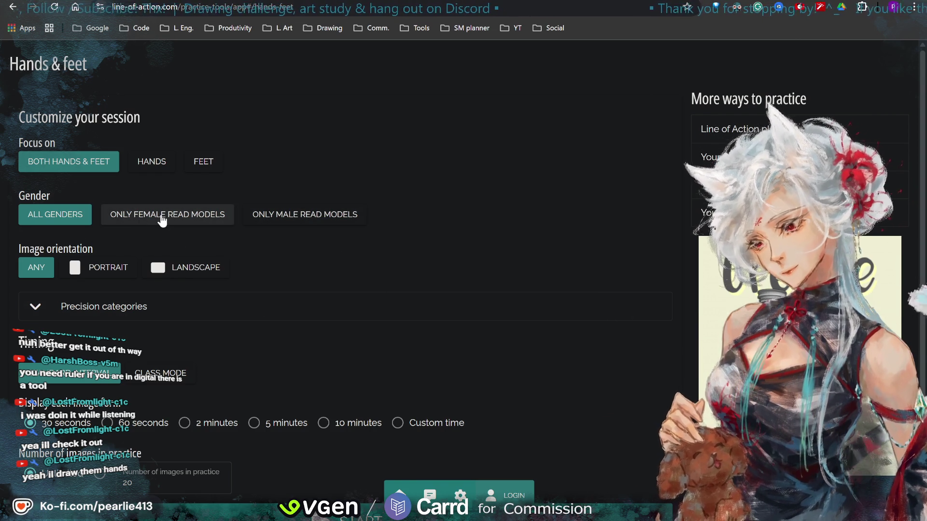
left_click(12, 8)
scroll(160, 112, "up", 2)
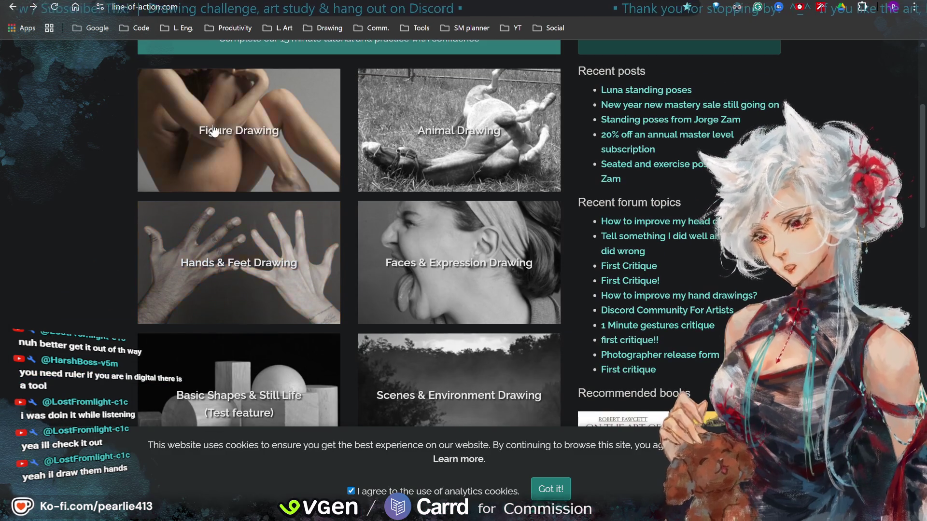
left_click(214, 131)
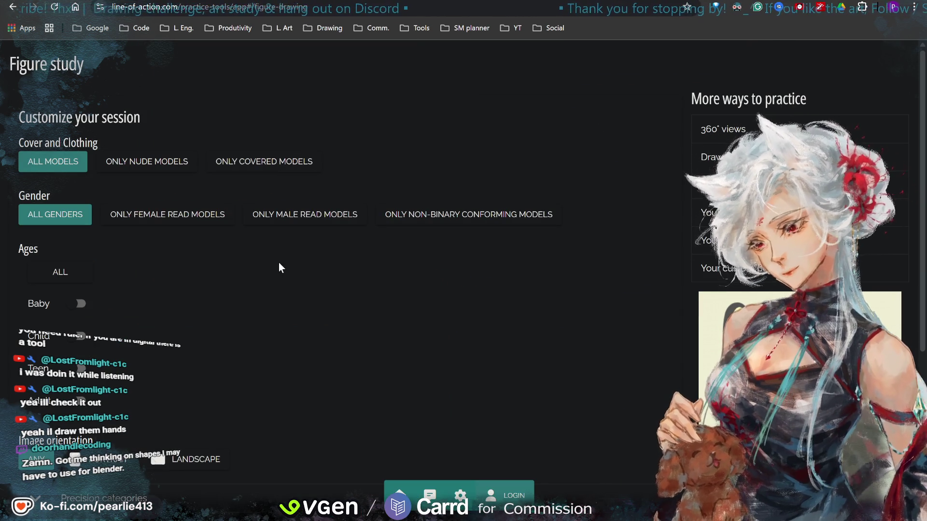
Step: Scroll through the Figure Drawing 'Customize your session' options
scroll(145, 241, "down", 2)
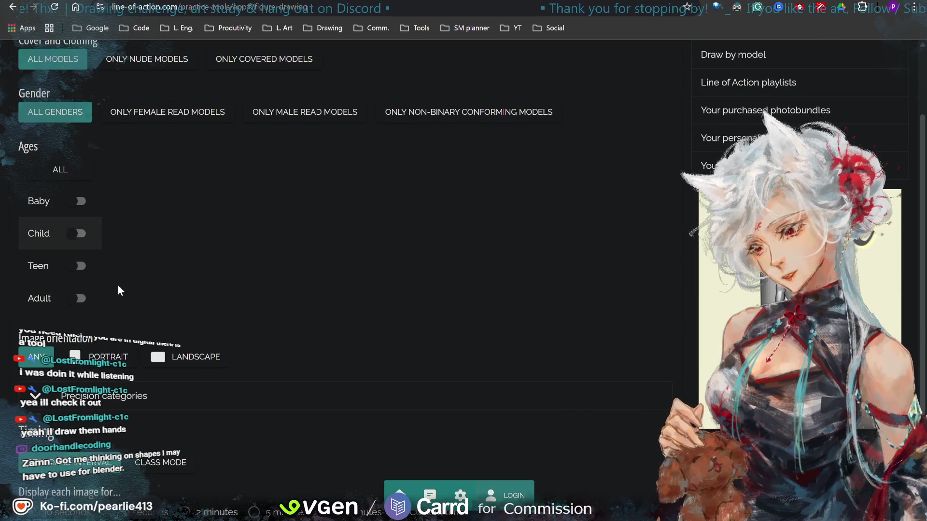
scroll(157, 164, "up", 1)
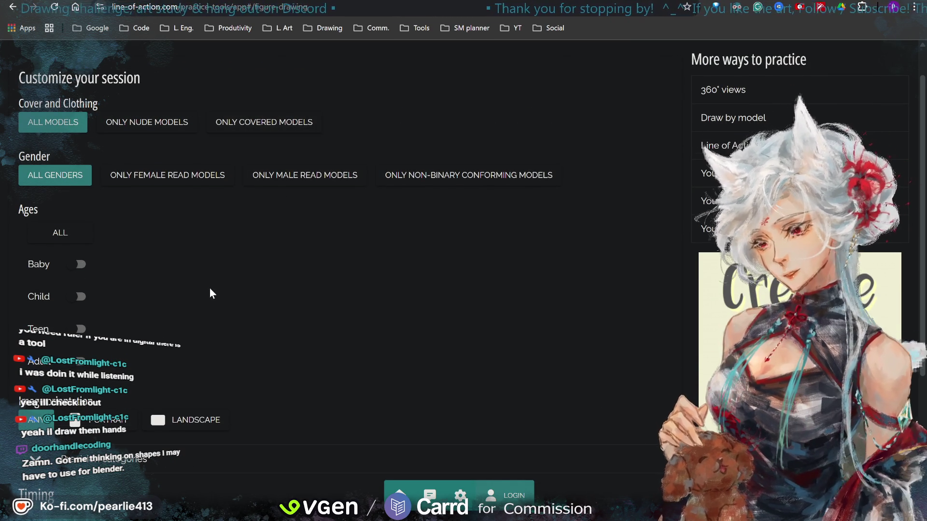
scroll(232, 334, "down", 1)
scroll(232, 333, "down", 2)
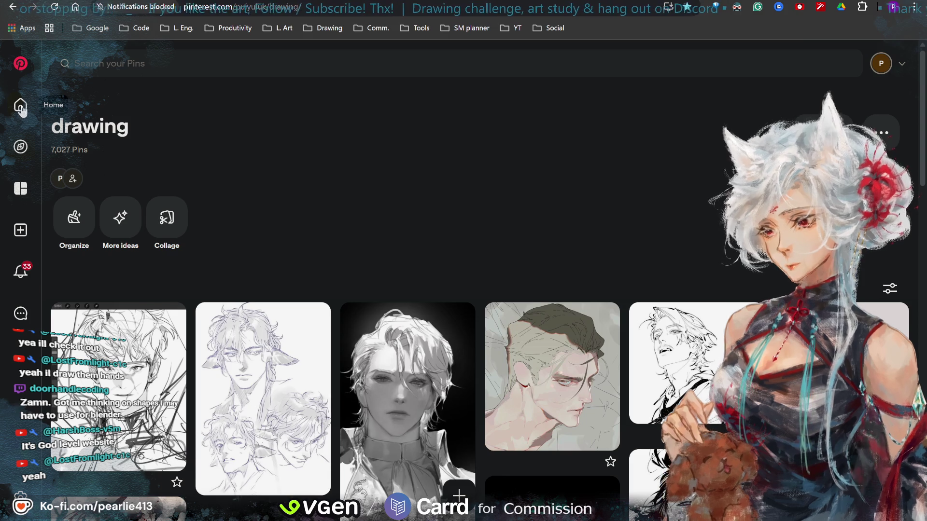
Step: Search Pinterest from the Home feed for 'basic shapes reference'
left_click(21, 105)
left_click(169, 63)
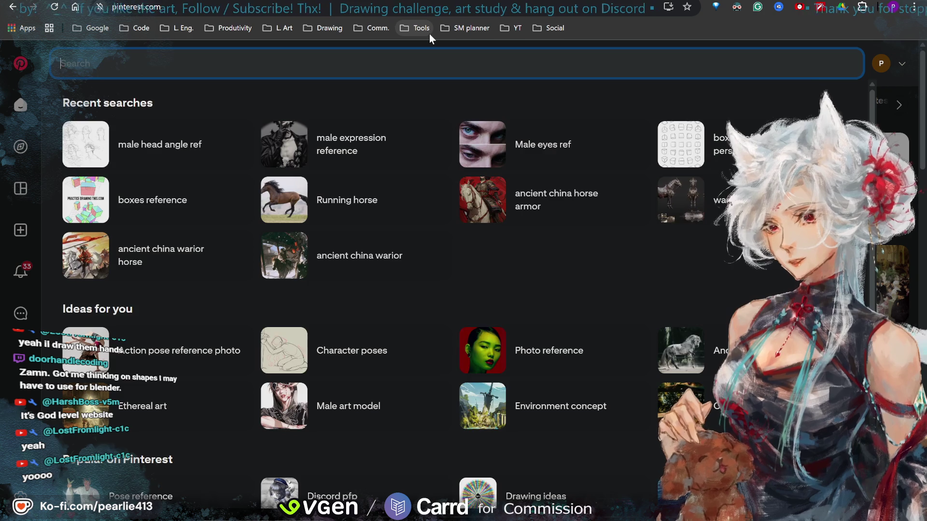
type("basic sh")
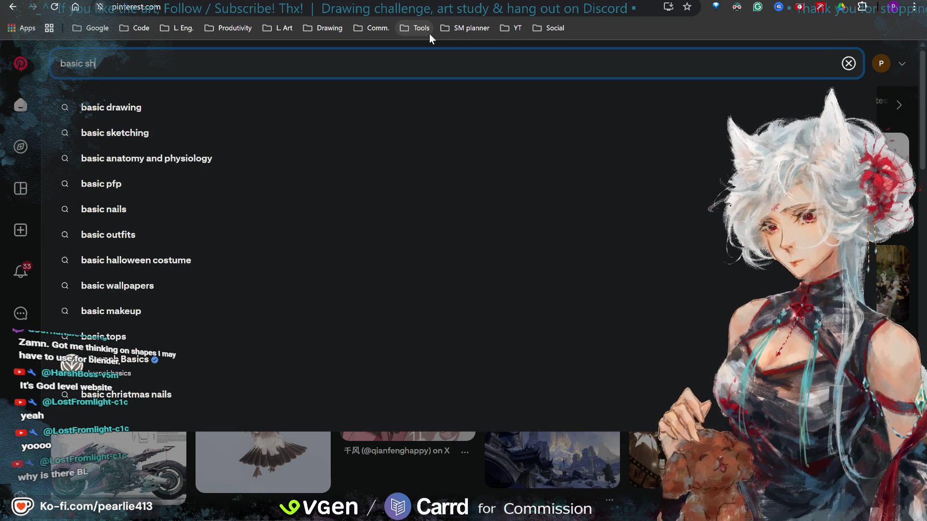
type("ap")
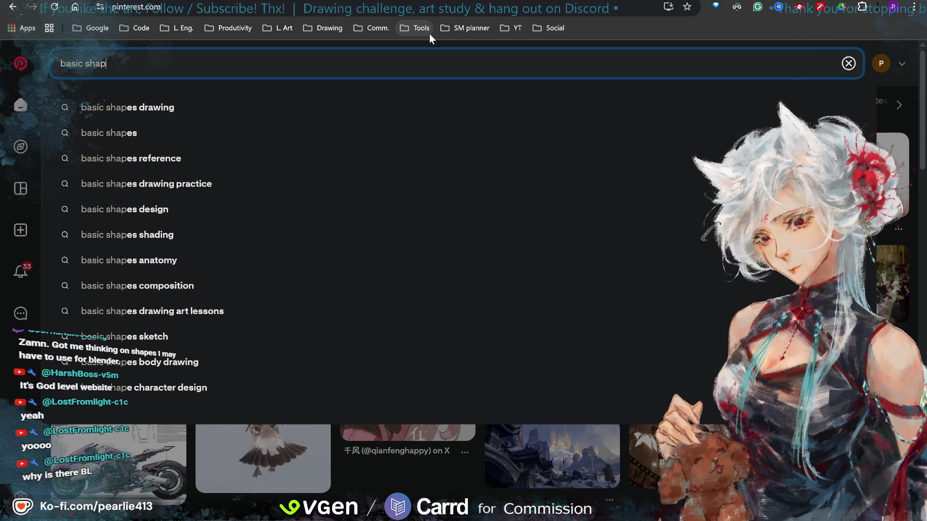
type("es reference")
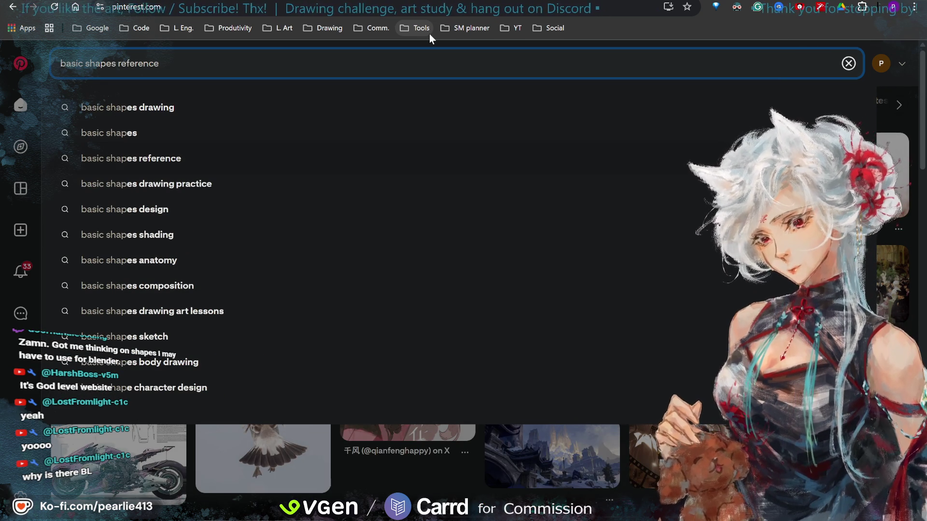
key("Return")
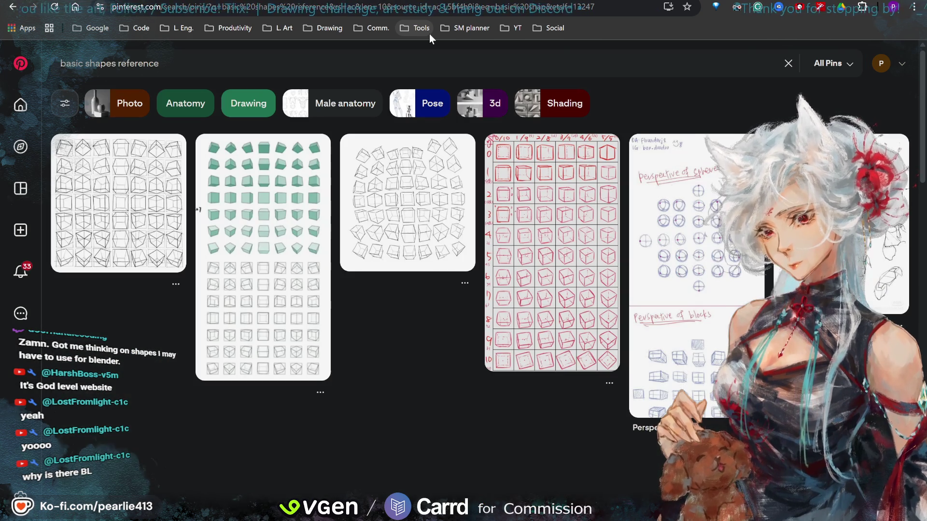
Step: Scroll up and down through the basic shapes reference pins
scroll(554, 397, "down", 3)
scroll(554, 397, "down", 2)
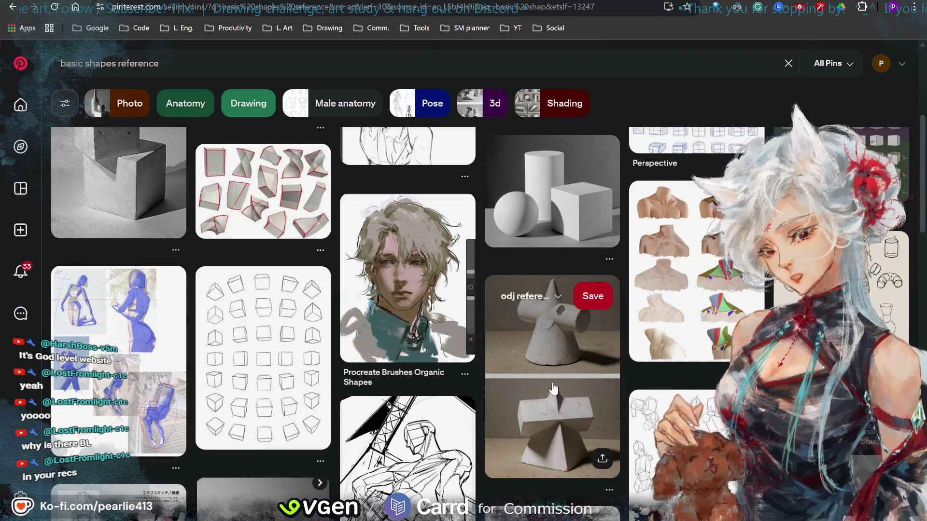
scroll(553, 389, "up", 1)
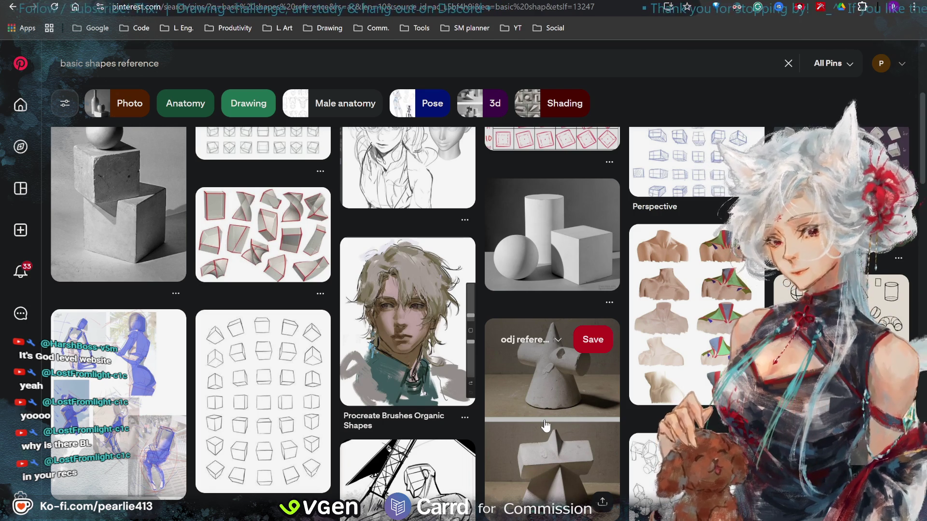
scroll(545, 427, "down", 1)
scroll(543, 407, "down", 4)
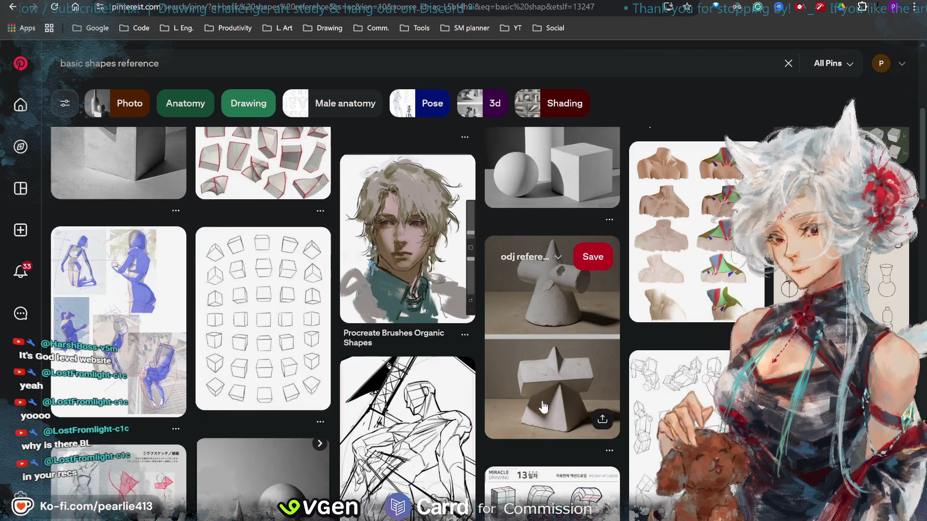
scroll(544, 408, "down", 5)
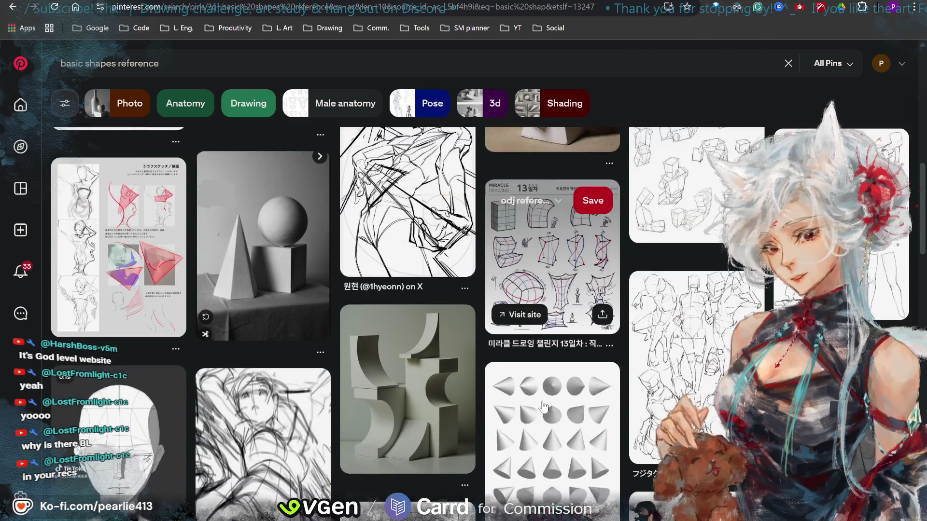
scroll(544, 407, "up", 4)
scroll(543, 407, "up", 5)
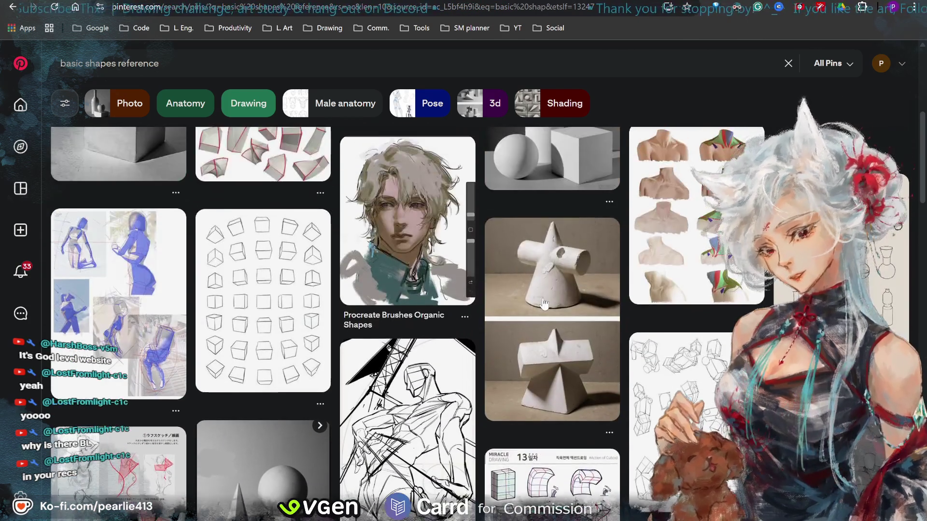
scroll(553, 251, "up", 2)
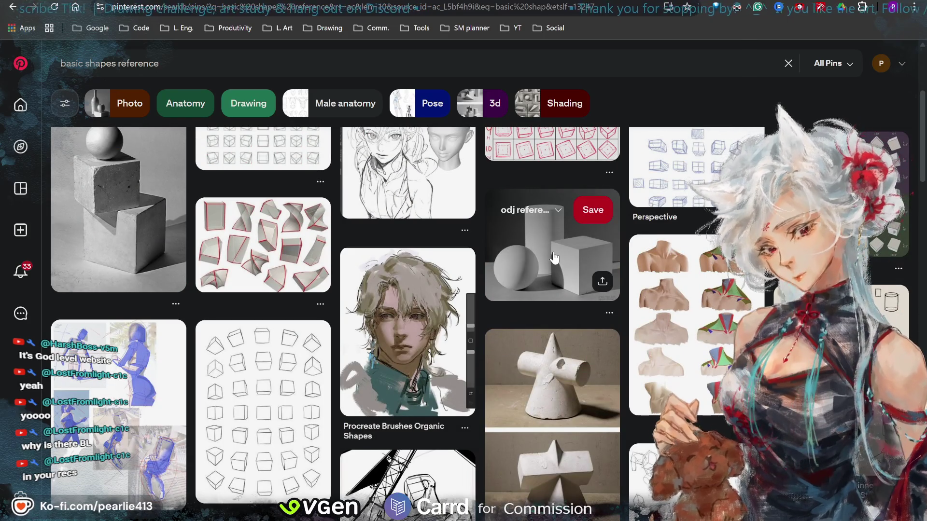
Step: Open the sphere, cylinder and cube pin and browse its visually similar pins
left_click(553, 252)
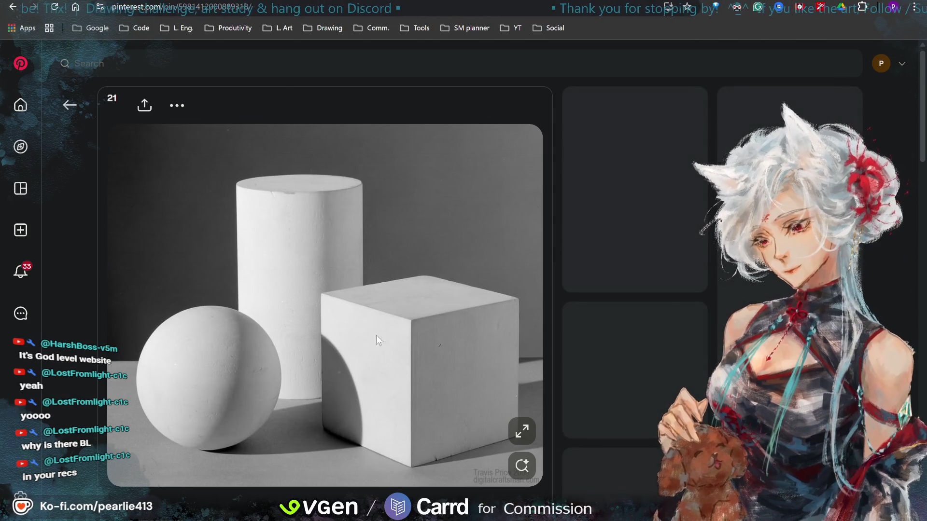
scroll(428, 330, "down", 3)
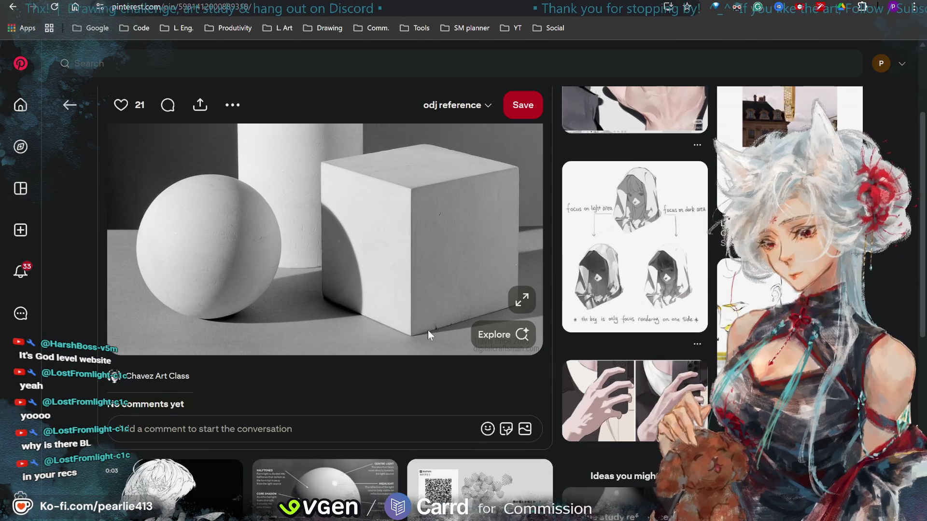
scroll(428, 330, "up", 2)
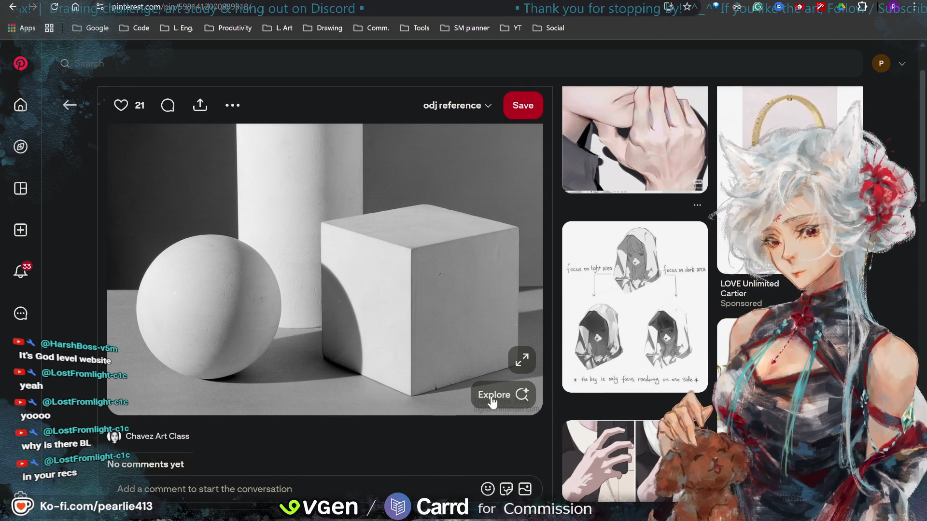
left_click(522, 396)
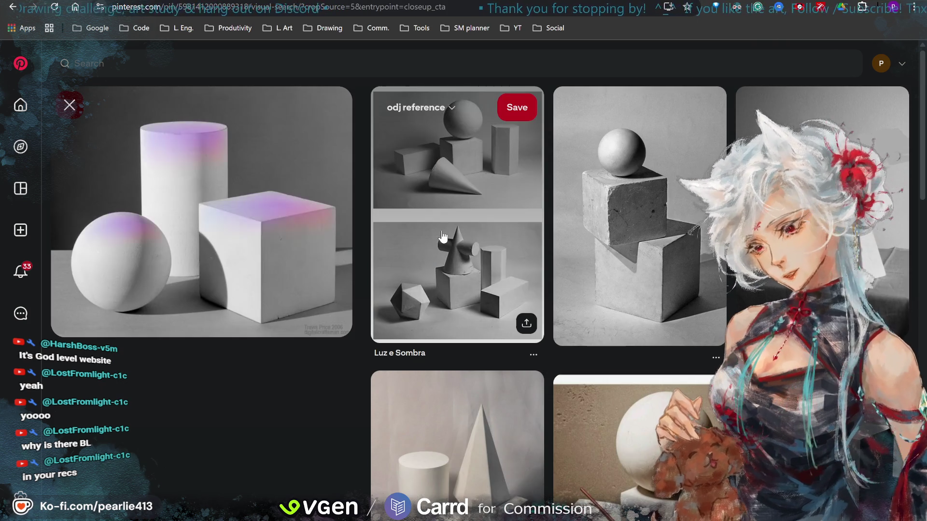
scroll(502, 261, "down", 3)
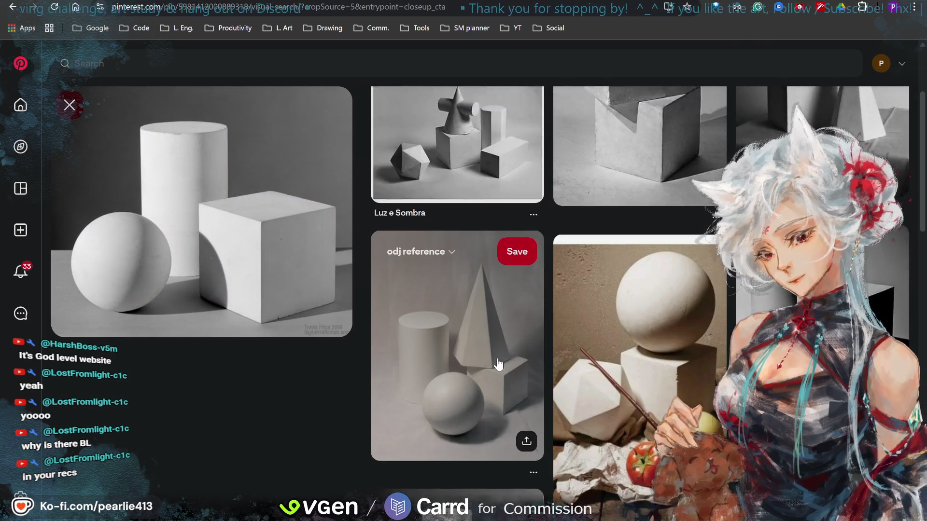
scroll(492, 364, "down", 7)
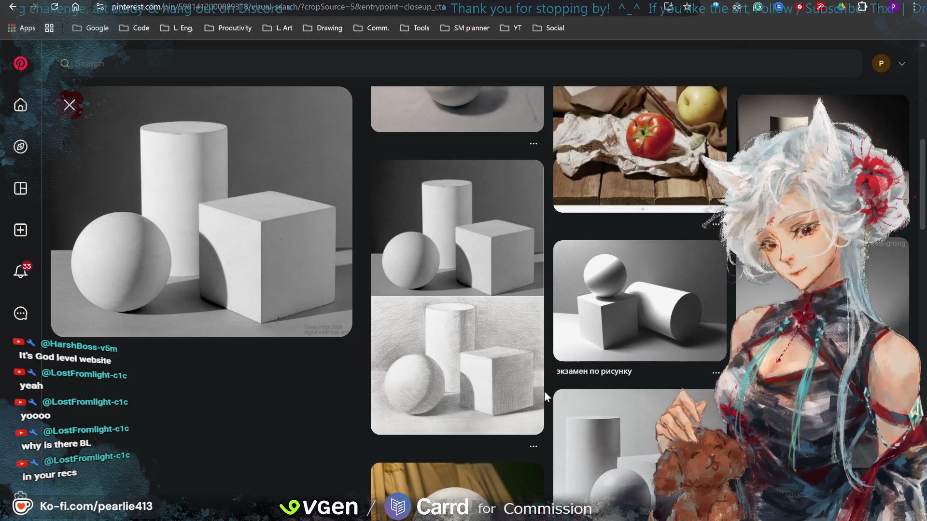
scroll(544, 391, "down", 3)
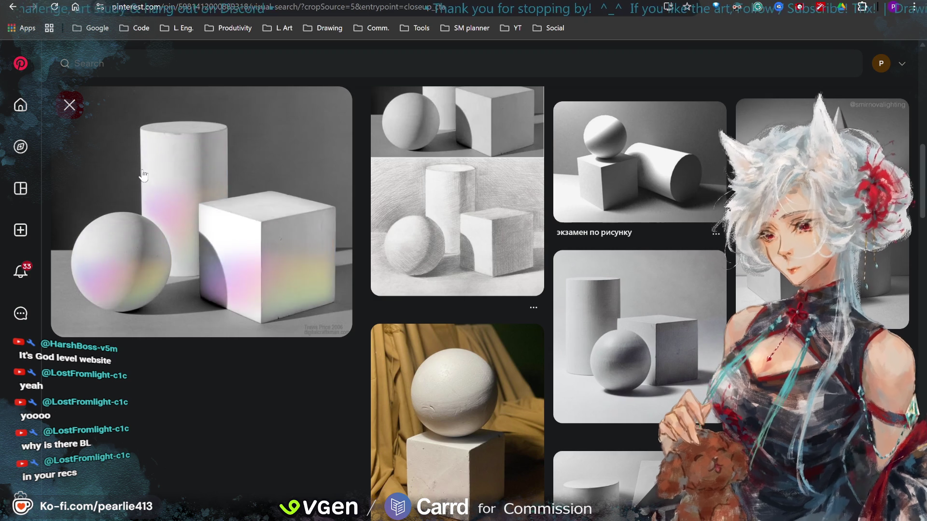
left_click(106, 65)
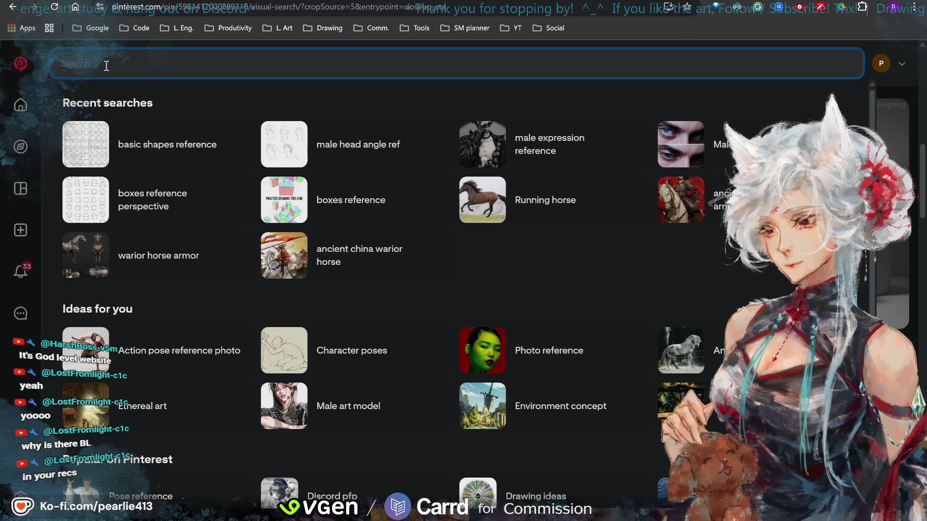
Step: Search Pinterest for 'stil life ref' and open the pear and white jug photo
type("stil ")
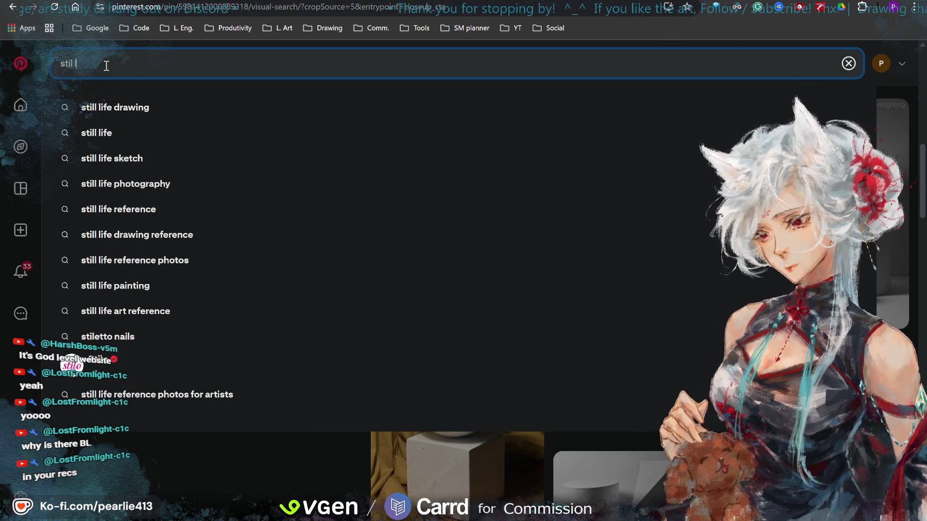
type("life")
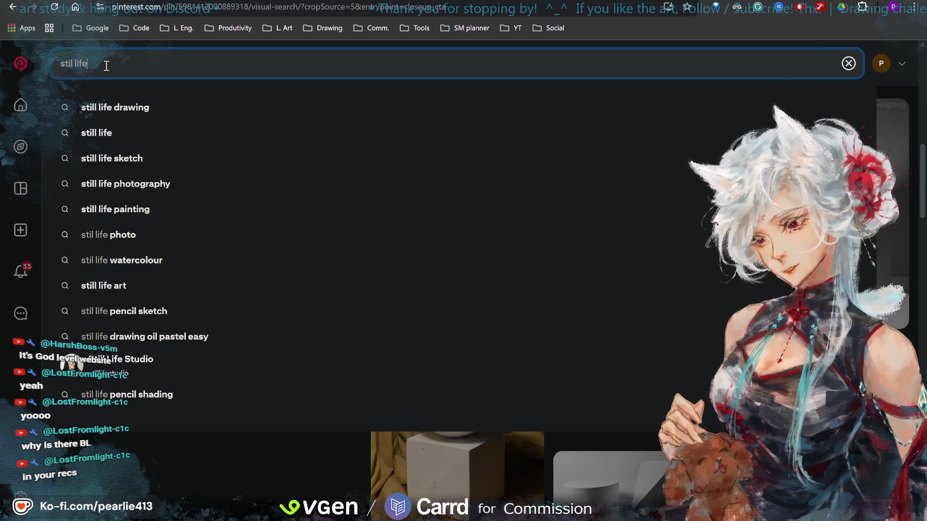
type(" ref")
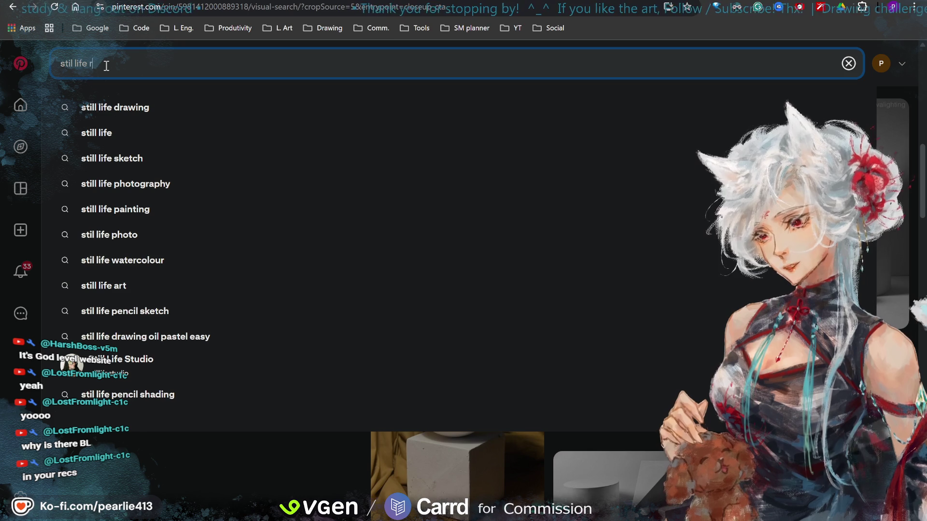
key("Return")
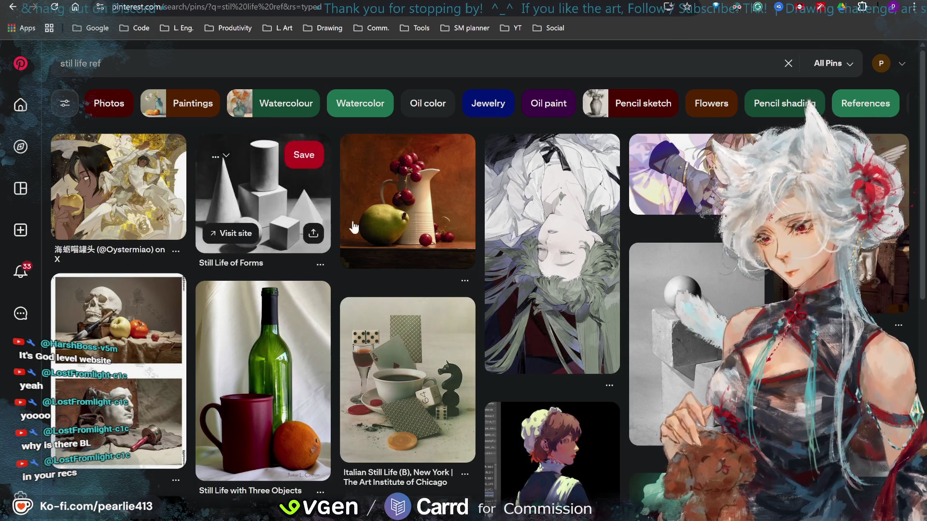
left_click(421, 220)
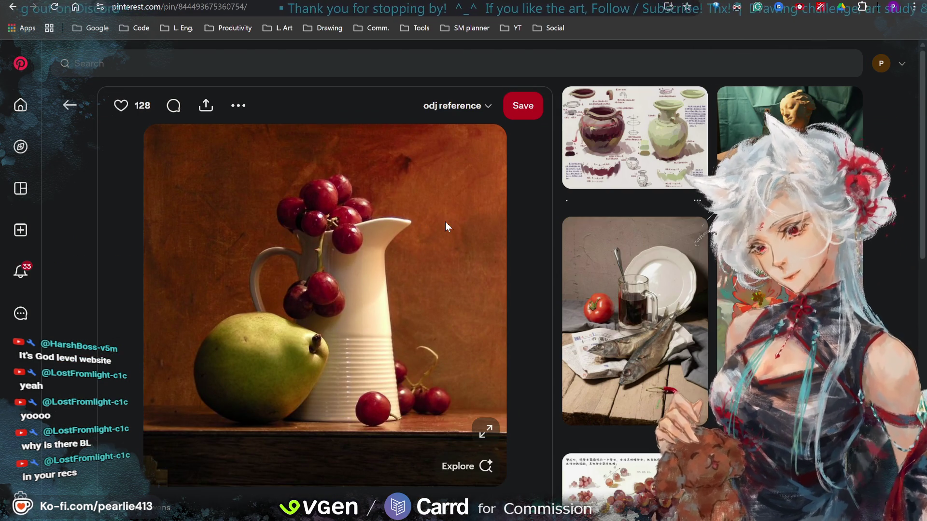
Step: Browse pins similar to the pear and jug photo, then return to the home feed
left_click(458, 466)
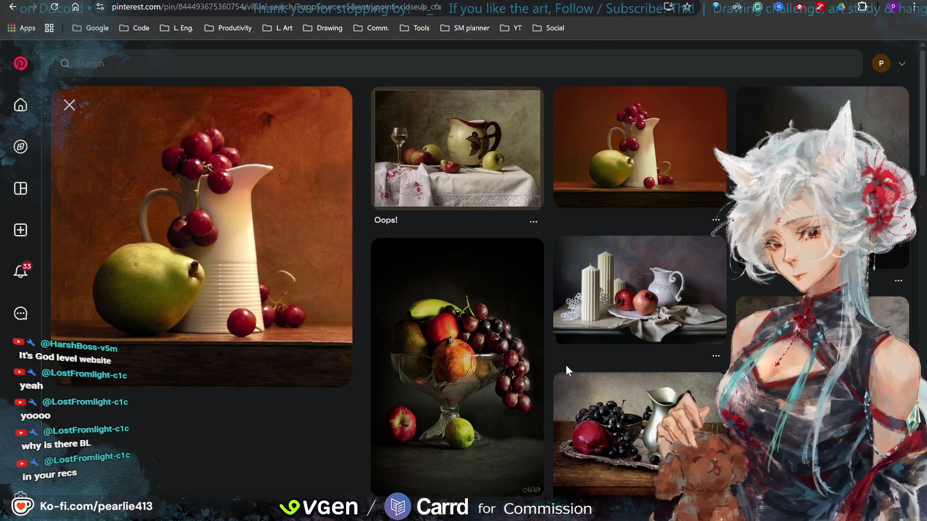
scroll(566, 366, "down", 3)
scroll(566, 366, "down", 2)
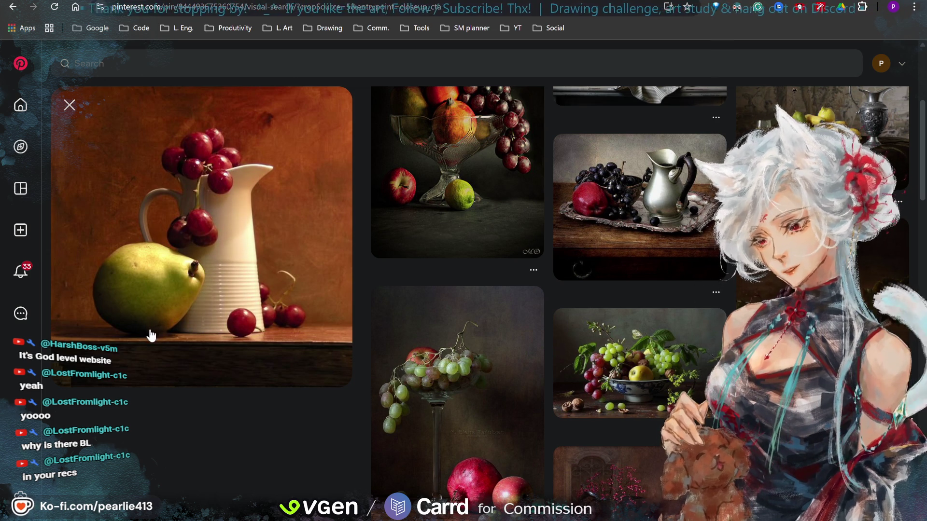
scroll(215, 346, "down", 7)
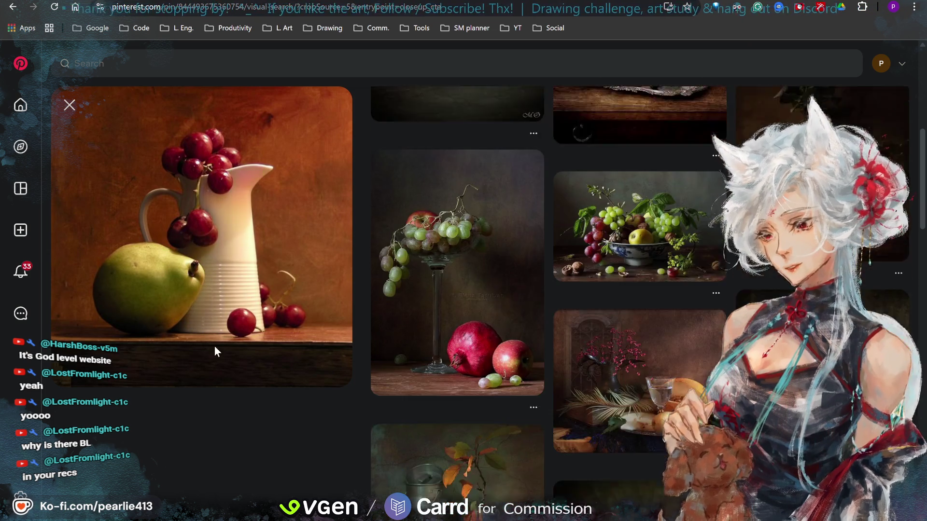
scroll(215, 346, "down", 2)
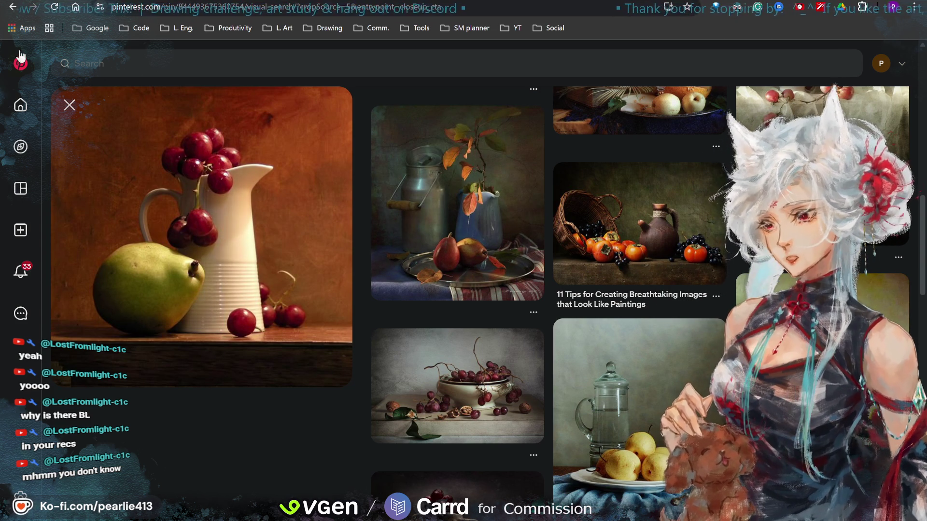
left_click(18, 68)
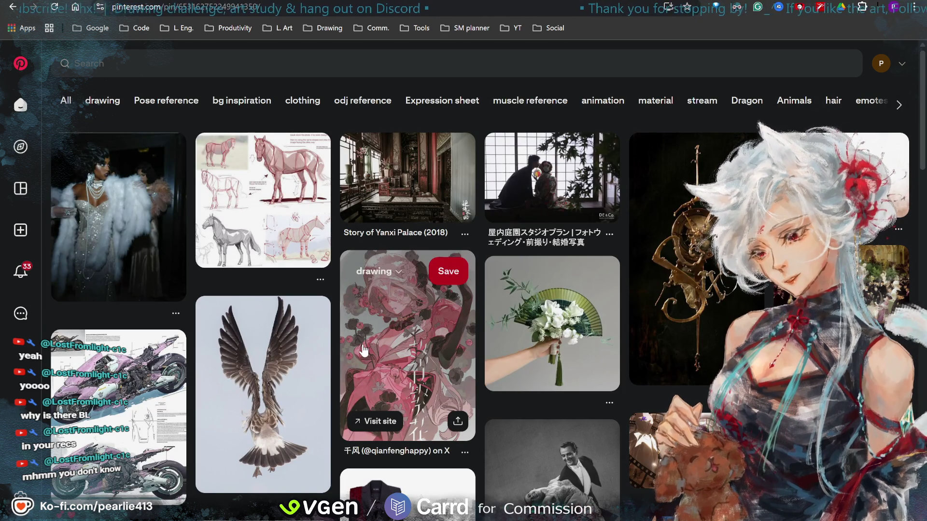
Step: Open the pink floral illustration pin and scroll through its related artwork
left_click(363, 344)
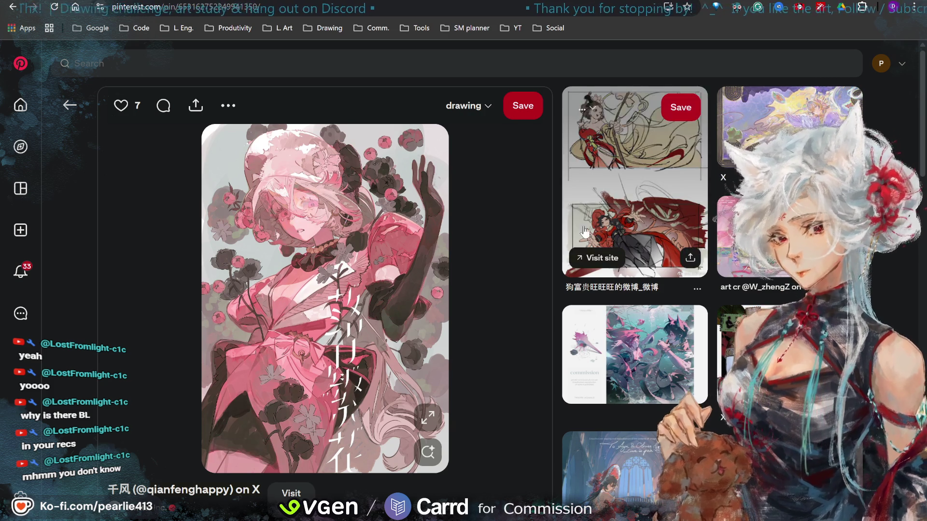
scroll(528, 263, "down", 4)
scroll(528, 262, "down", 2)
scroll(528, 263, "down", 1)
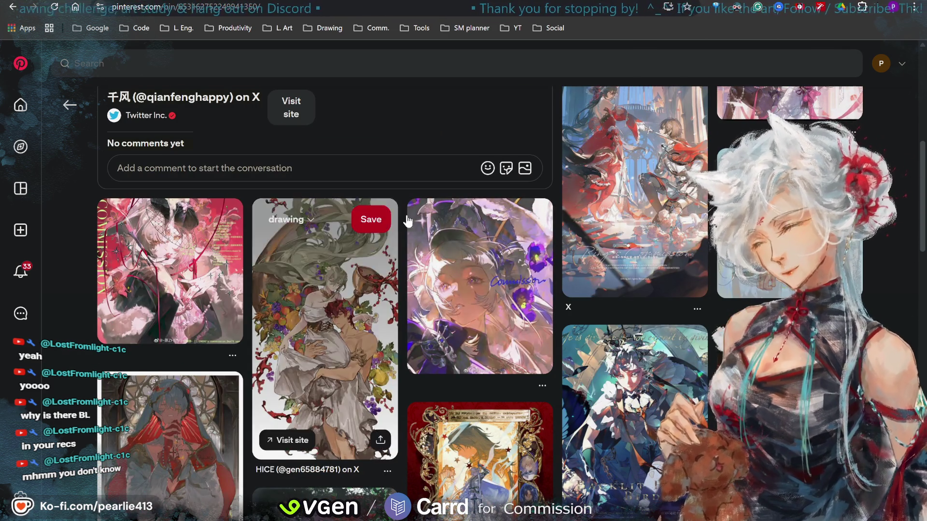
scroll(324, 239, "up", 4)
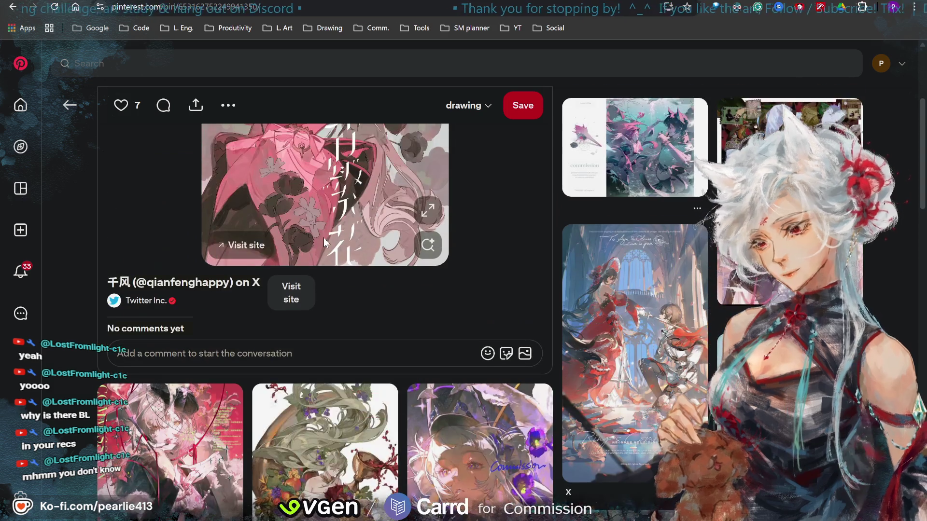
scroll(313, 226, "up", 3)
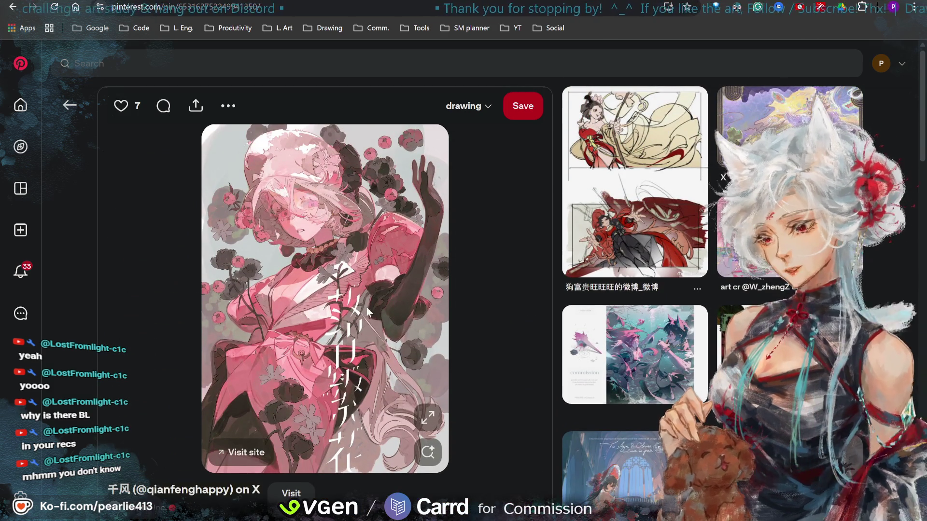
scroll(365, 288, "down", 5)
scroll(365, 289, "down", 3)
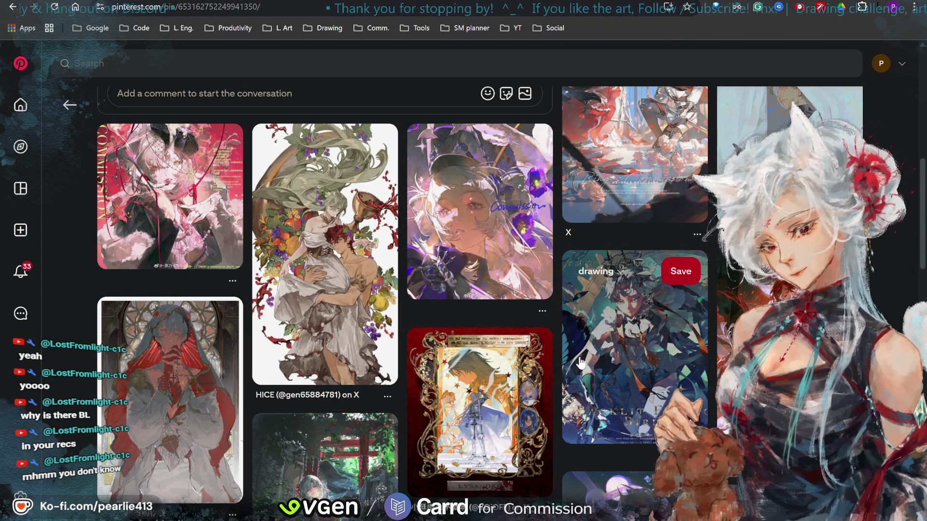
scroll(581, 363, "down", 3)
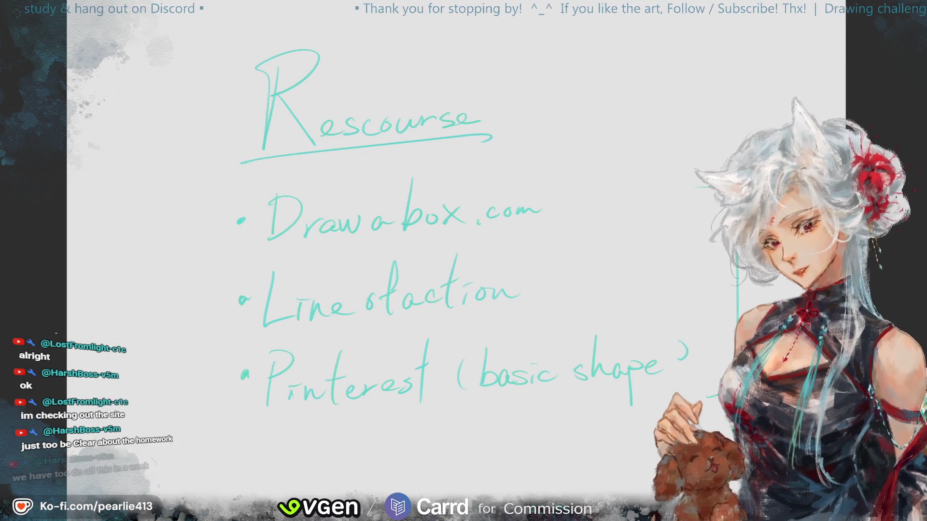
Step: Scale the resource notes down, tilt them slightly and place them in the top-left corner
key("ctrl+t")
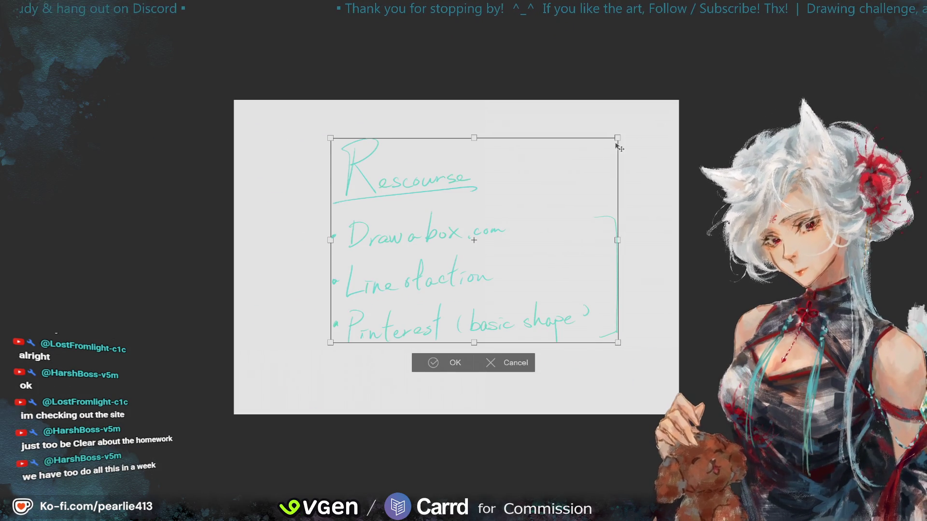
left_click_drag(617, 136, 498, 224)
left_click_drag(425, 275, 363, 197)
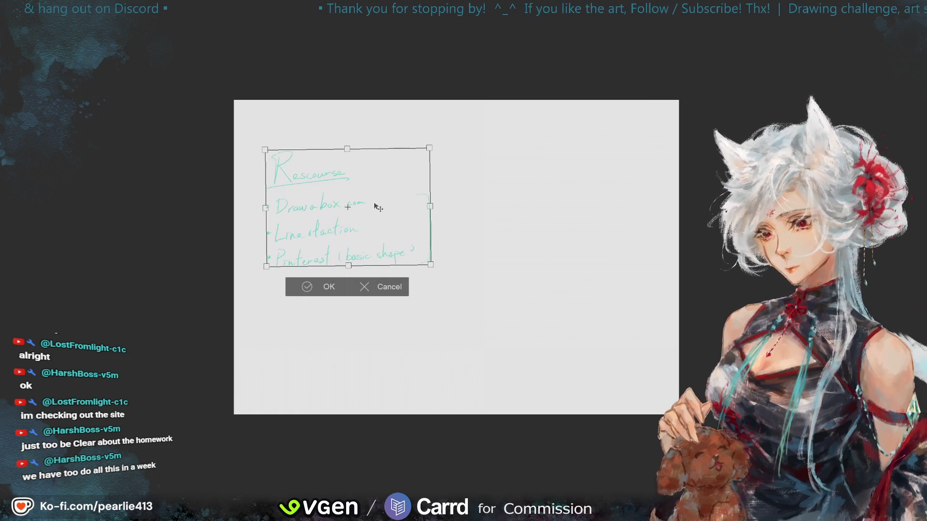
left_click_drag(456, 164, 467, 182)
left_click_drag(397, 184, 379, 174)
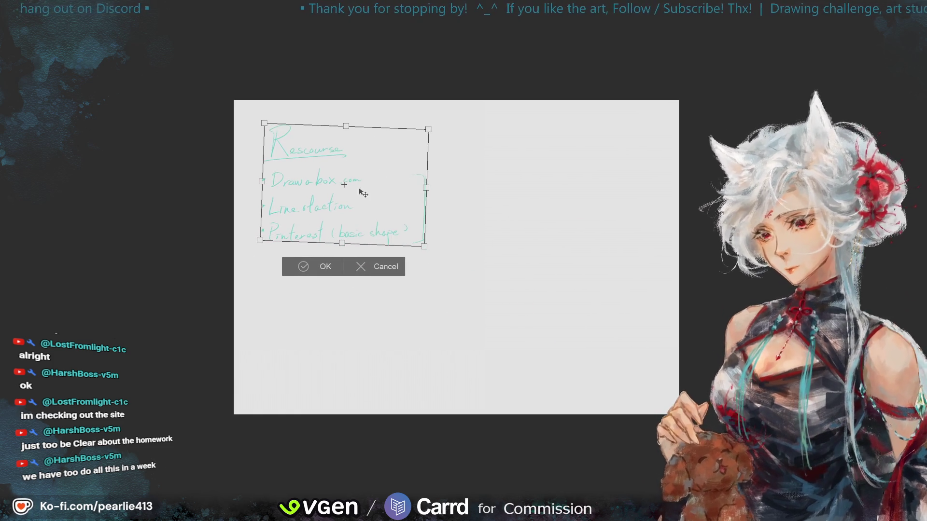
left_click(314, 265)
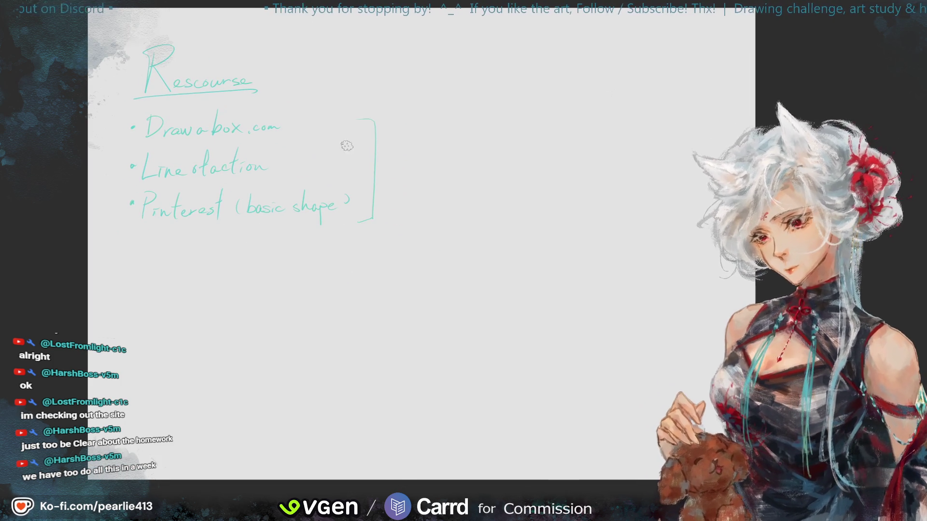
Step: Erase the bracket beside the list and handwrite an underlined Assignments heading
left_click_drag(375, 128, 362, 217)
left_click_drag(468, 113, 586, 104)
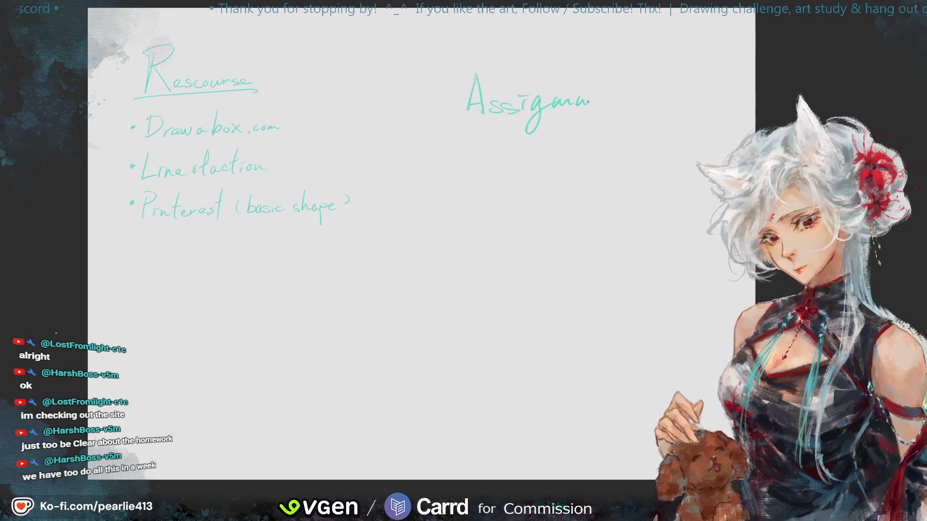
left_click_drag(642, 62, 641, 95)
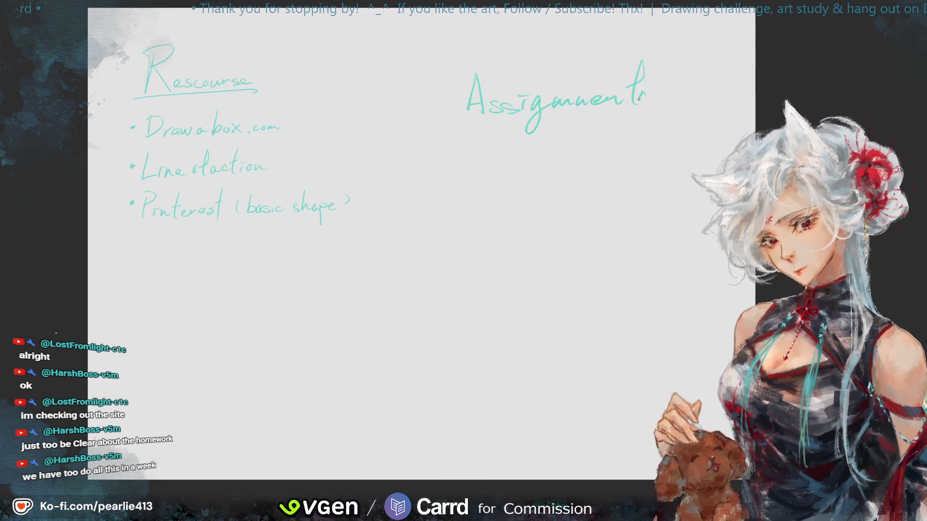
left_click_drag(451, 127, 667, 123)
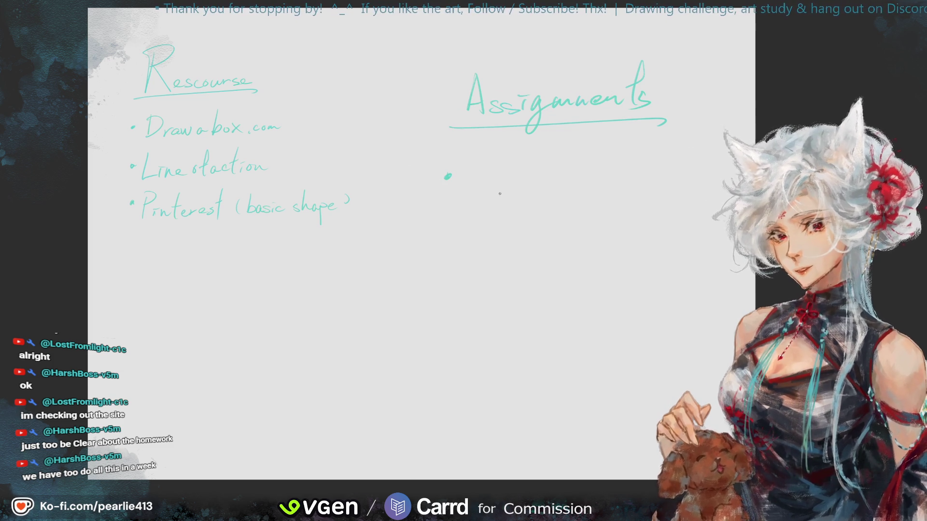
Step: Write the first bullet 'boxes ex.' under the heading and select the Assignments notes
left_click_drag(478, 153, 475, 185)
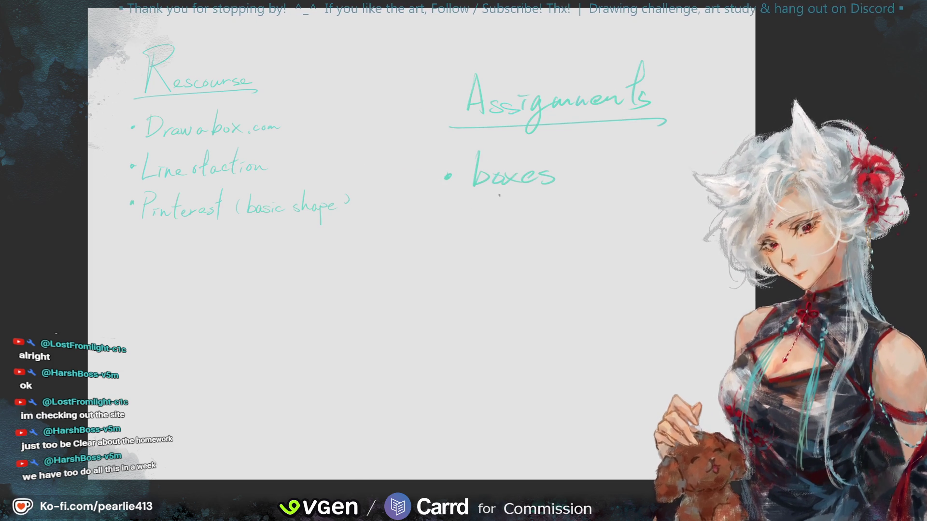
left_click_drag(575, 170, 608, 176)
left_click_drag(607, 163, 594, 177)
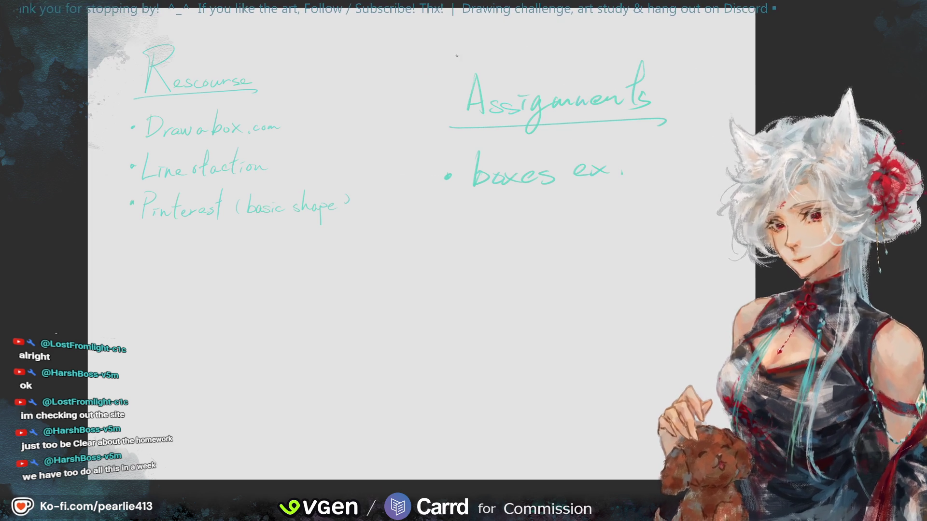
left_click_drag(363, 113, 379, 160)
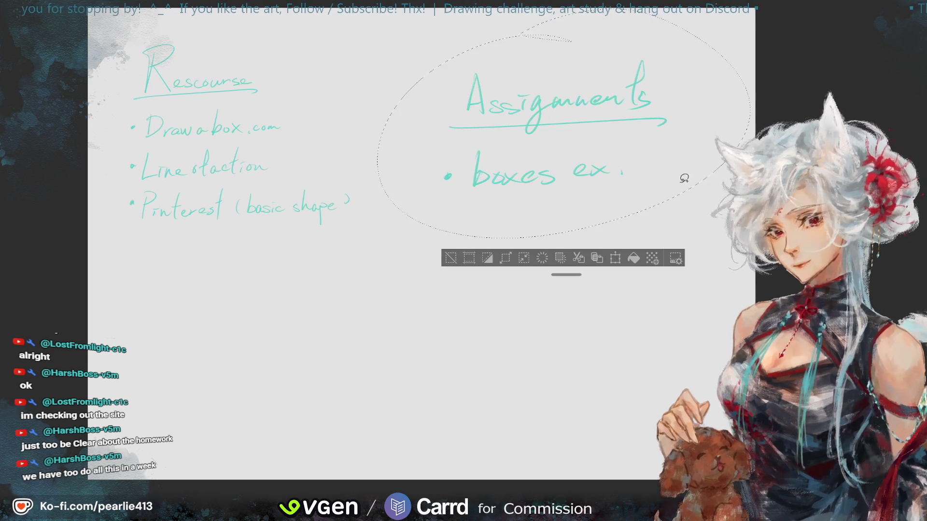
Step: Move the selected Assignments notes to the left
left_click(612, 256)
left_click_drag(591, 165, 540, 163)
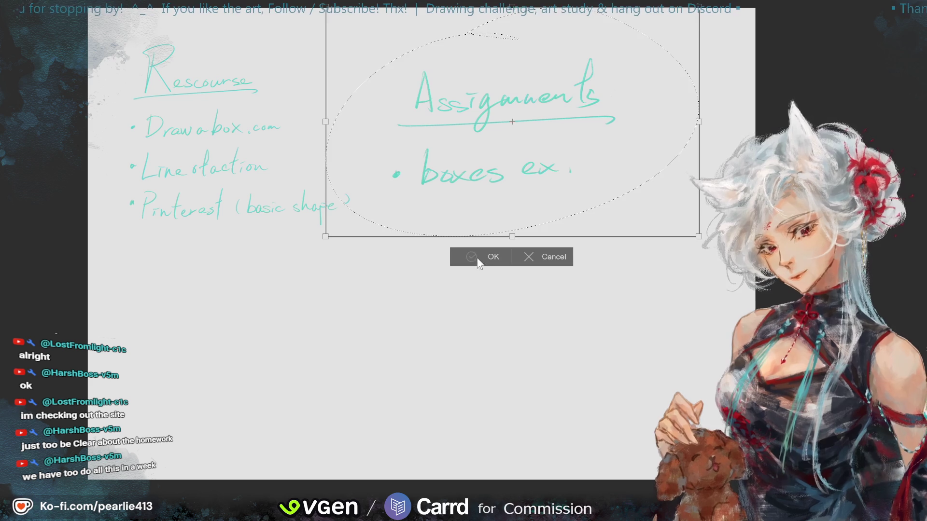
left_click(476, 258)
left_click(399, 260)
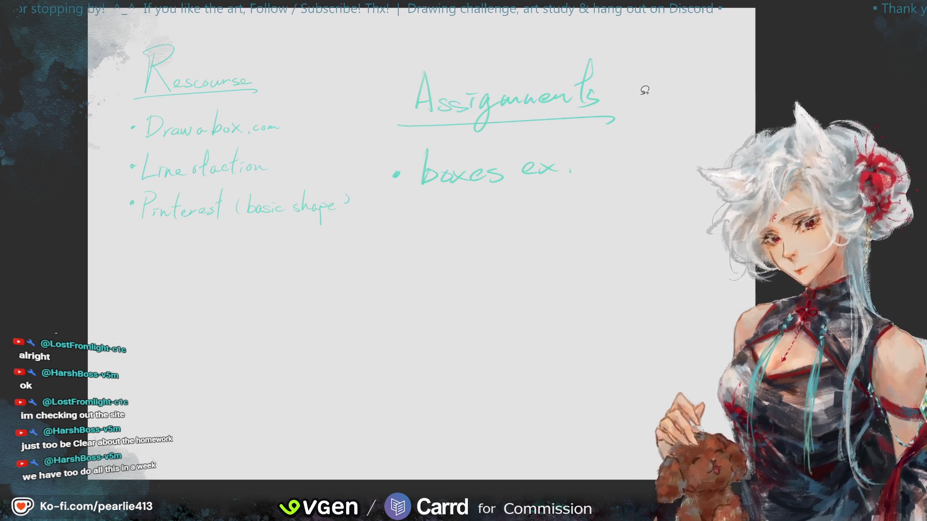
Step: Write '*(2 weeks)' beside the heading, extend its underline and draw a curly brace divider
mouse_move(624, 80)
left_mouse_down()
mouse_move(645, 102)
mouse_move(677, 90)
mouse_move(730, 98)
left_mouse_up()
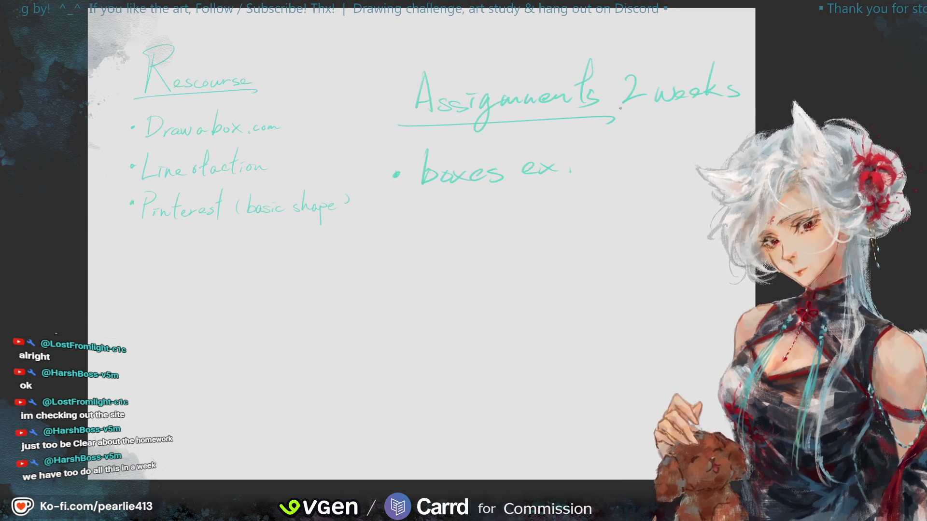
left_click_drag(613, 58, 610, 75)
mouse_move(620, 57)
left_mouse_down()
mouse_move(616, 75)
mouse_move(624, 64)
left_mouse_up()
left_click_drag(607, 73, 625, 70)
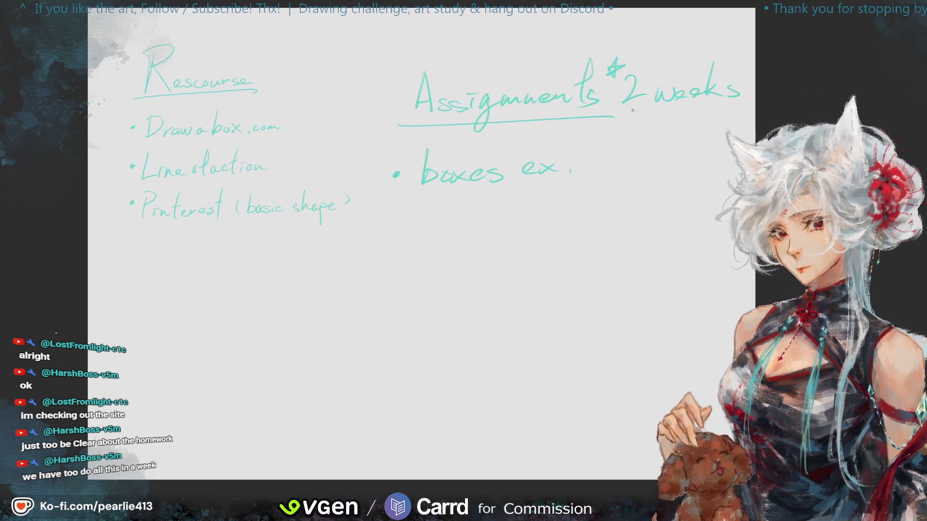
left_click_drag(614, 117, 745, 115)
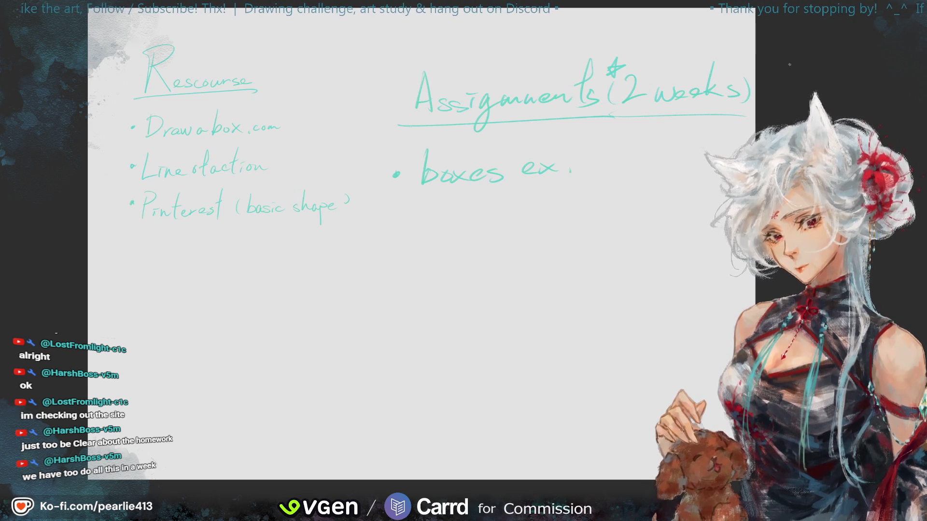
mouse_move(360, 64)
left_mouse_down()
mouse_move(368, 239)
mouse_move(337, 391)
left_mouse_up()
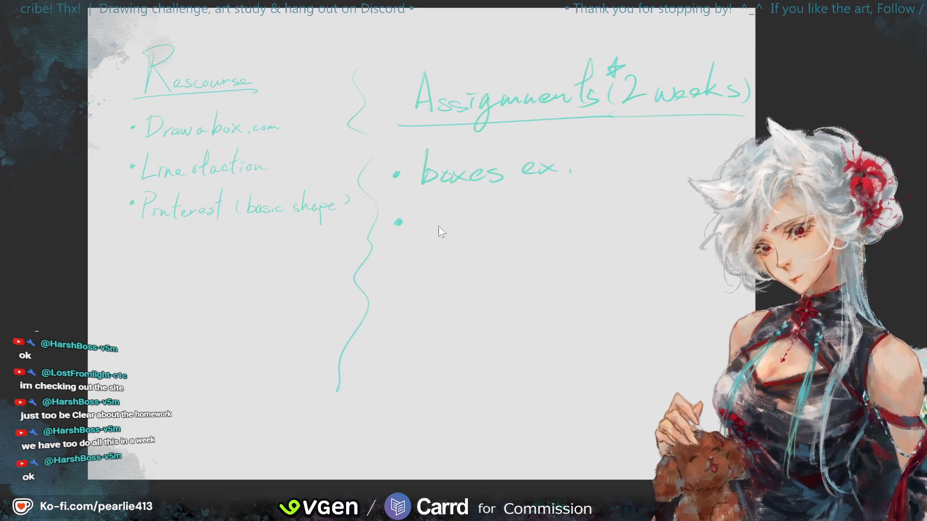
Step: Write 'still life obj. observation (line' on the second bullet
left_click_drag(454, 206, 453, 237)
mouse_move(442, 222)
left_mouse_down()
mouse_move(462, 220)
mouse_move(462, 238)
left_mouse_up()
left_click_drag(474, 203, 475, 238)
left_click_drag(484, 201, 485, 239)
mouse_move(517, 196)
left_mouse_down()
mouse_move(518, 237)
mouse_move(542, 235)
left_mouse_up()
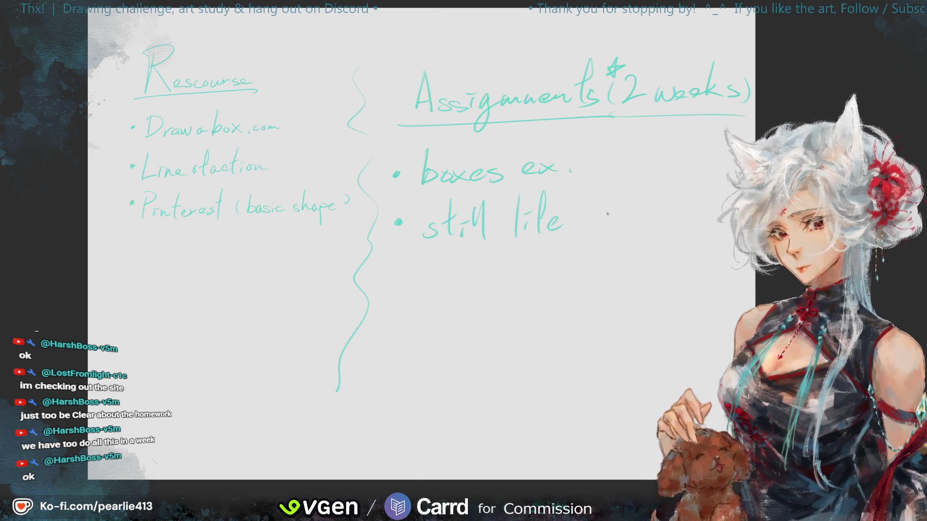
left_click_drag(597, 218, 597, 224)
left_click_drag(603, 185, 614, 240)
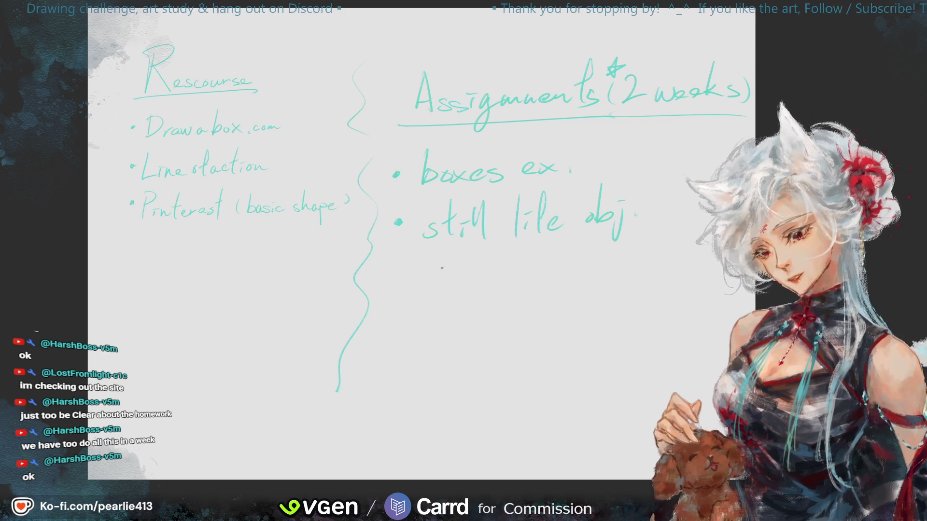
left_click_drag(448, 272, 447, 280)
left_click_drag(459, 252, 457, 286)
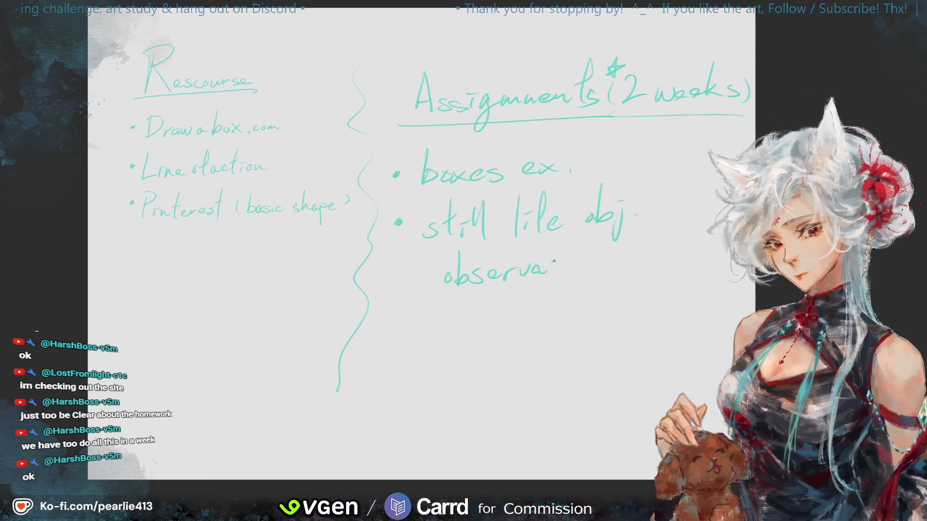
left_click_drag(598, 277, 619, 271)
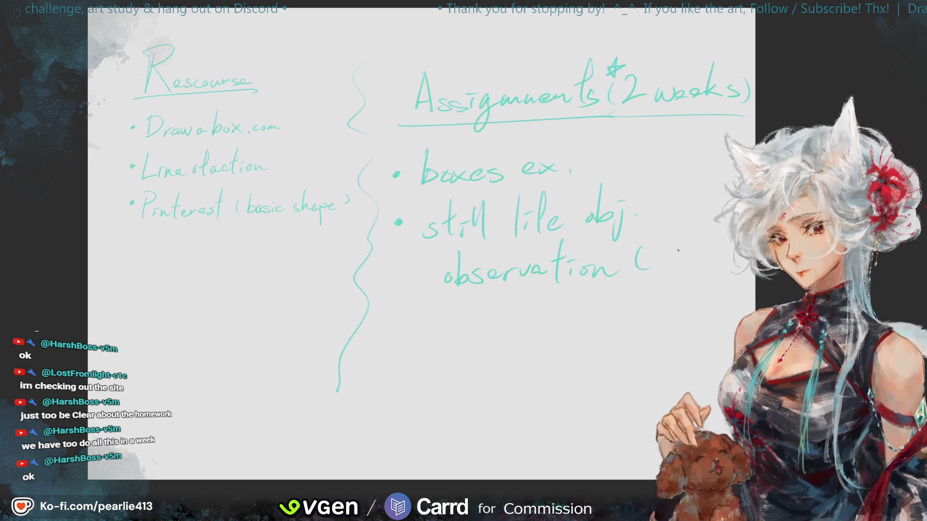
left_click_drag(657, 240, 655, 277)
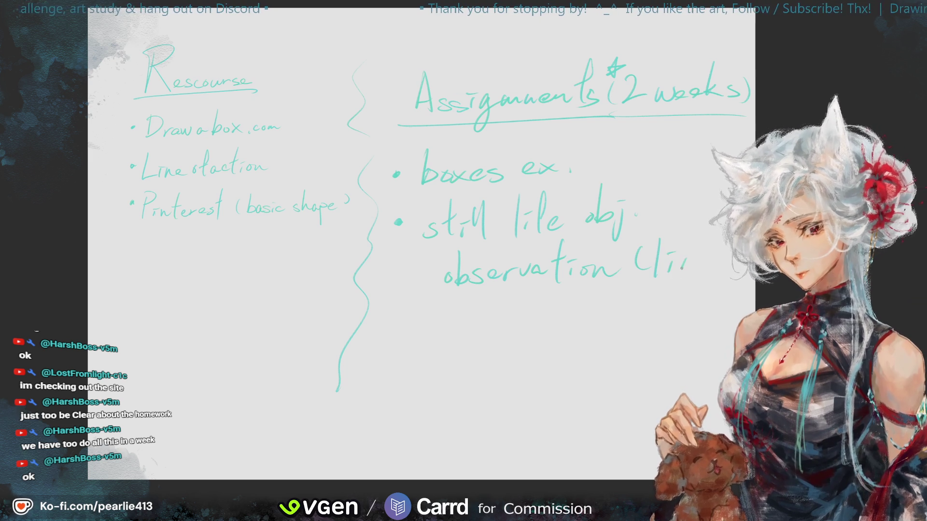
left_click_drag(712, 261, 724, 269)
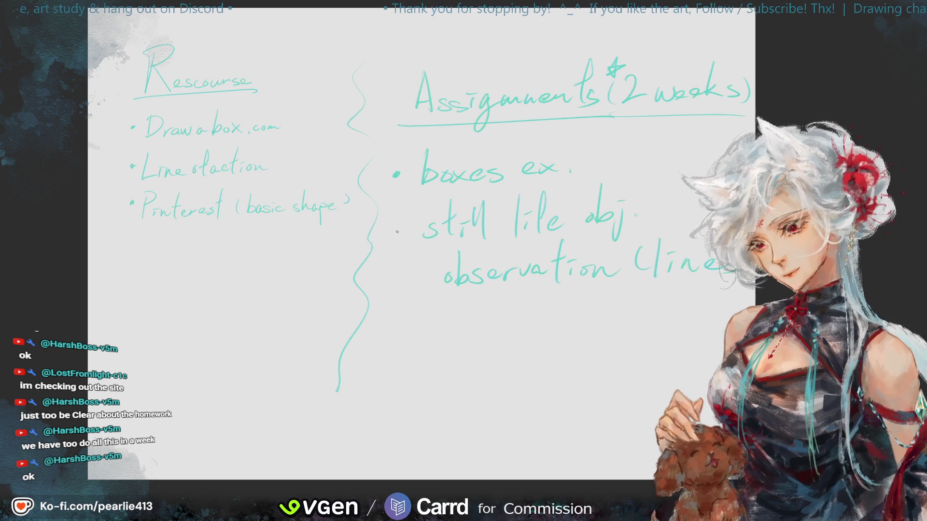
Step: Add a third bullet and write 'art study (' beside it
left_click(396, 326)
mouse_move(425, 326)
left_mouse_down()
mouse_move(458, 324)
mouse_move(466, 340)
left_mouse_up()
mouse_move(457, 314)
left_mouse_down()
mouse_move(475, 311)
mouse_move(503, 338)
left_mouse_up()
left_click_drag(534, 295, 531, 342)
mouse_move(520, 320)
left_mouse_down()
mouse_move(546, 319)
mouse_move(560, 341)
mouse_move(578, 339)
left_mouse_up()
left_click_drag(577, 285, 584, 370)
mouse_move(628, 302)
left_mouse_down()
mouse_move(631, 324)
mouse_move(644, 326)
mouse_move(626, 340)
left_mouse_up()
Step: Finish the '(line)' note after art study, then delete all the handwritten notes
key("ctrl+z")
key("ctrl+z")
key("ctrl+z")
key("ctrl+y")
mouse_move(642, 322)
left_mouse_down()
mouse_move(641, 341)
mouse_move(666, 341)
left_mouse_up()
left_click(640, 313)
mouse_move(649, 302)
left_mouse_down()
mouse_move(640, 343)
mouse_move(711, 330)
left_mouse_up()
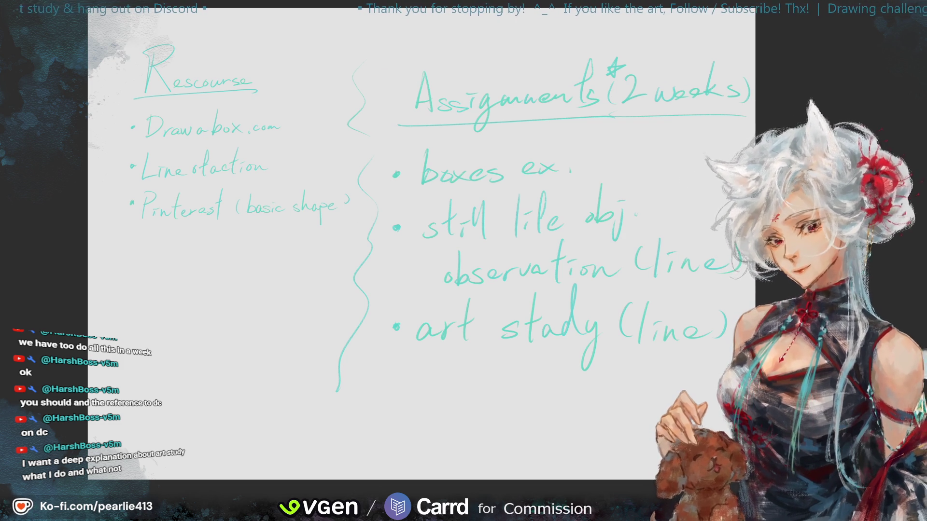
key("Delete")
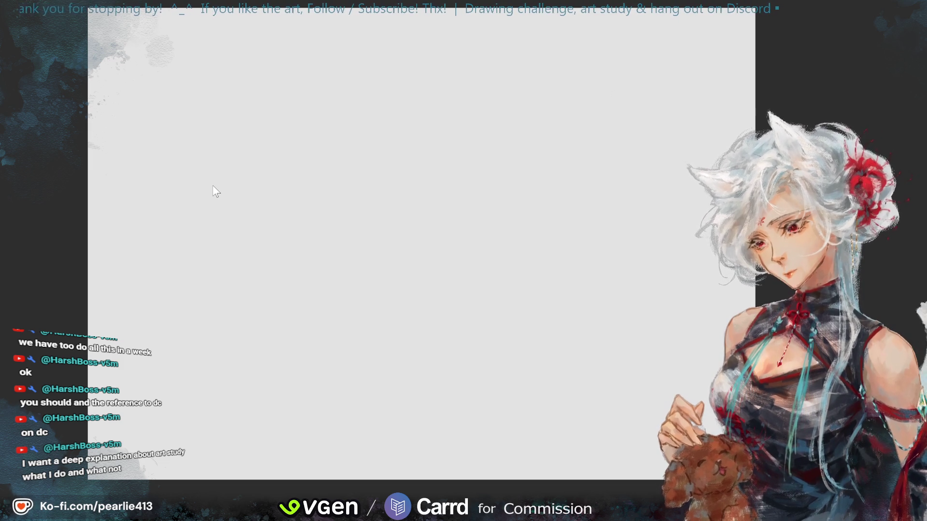
key("ctrl+v")
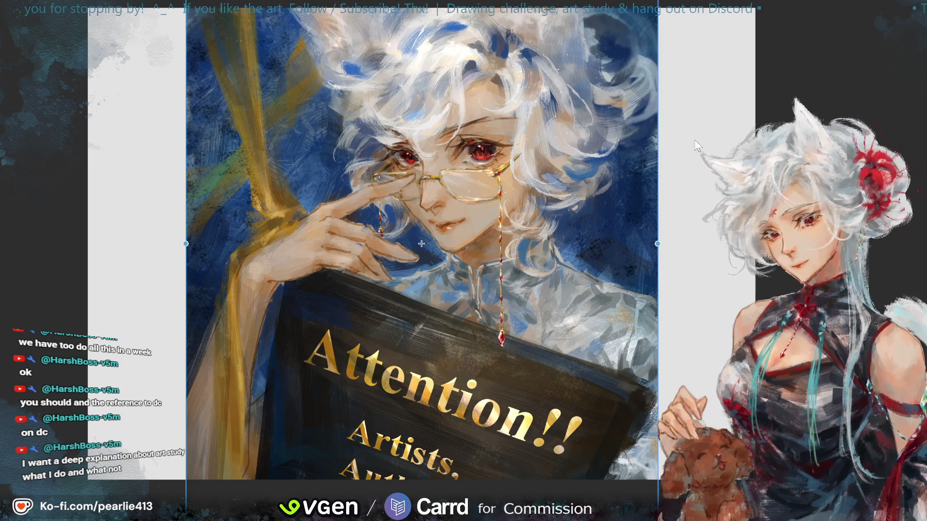
Step: Scale the pasted Attention!! illustration down and move it toward the canvas's left edge
mouse_move(658, 294)
left_mouse_down()
mouse_move(341, 296)
mouse_move(421, 296)
left_mouse_up()
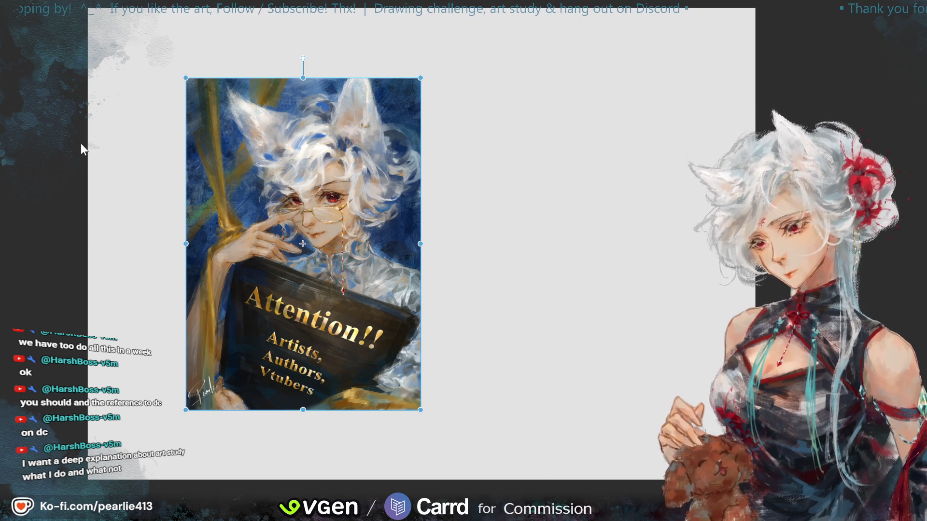
key("Return")
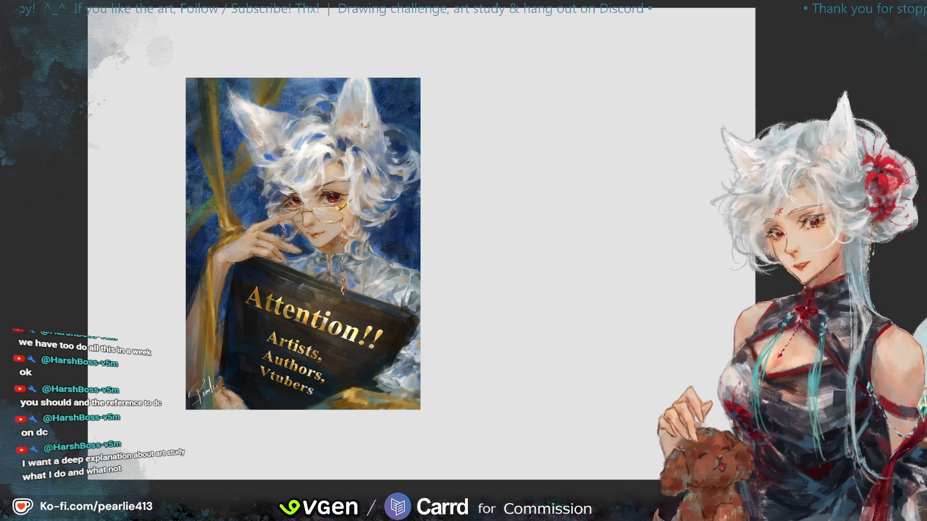
key("ctrl+t")
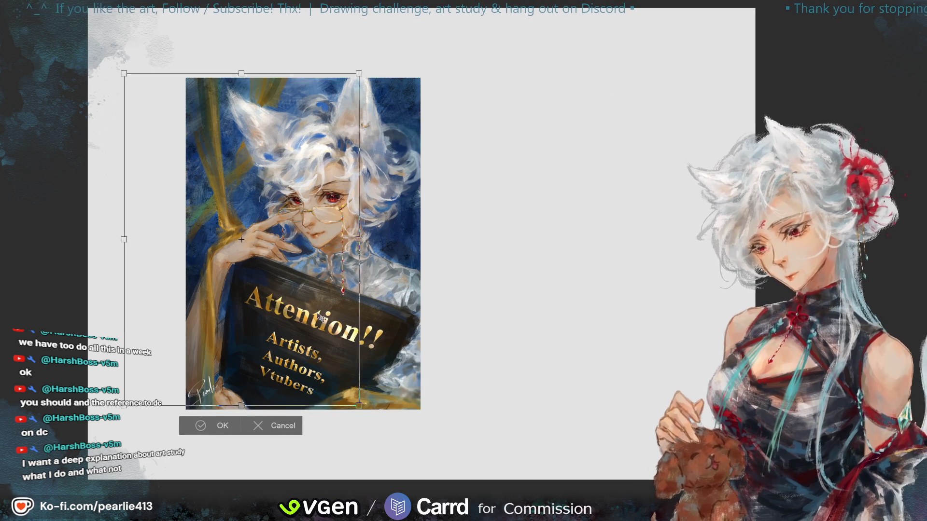
left_click_drag(303, 244, 244, 238)
left_click(223, 425)
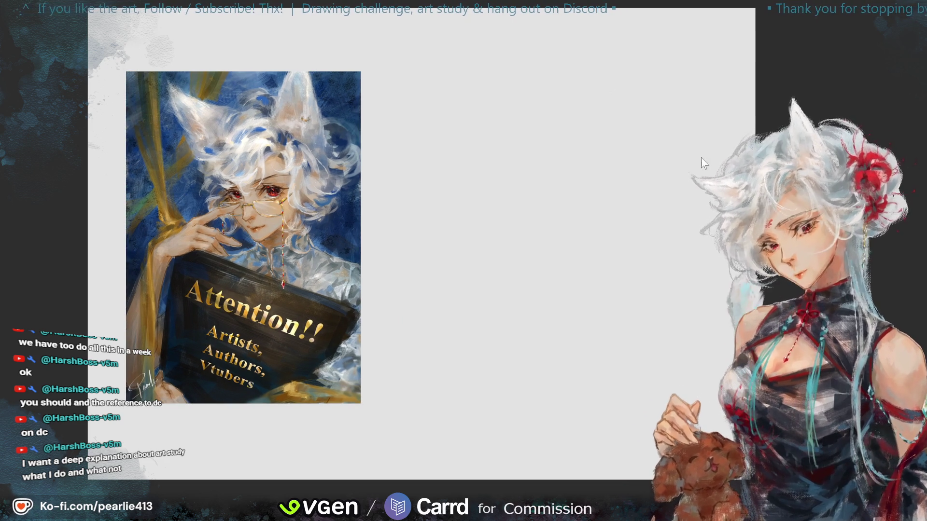
left_click_drag(735, 151, 756, 152)
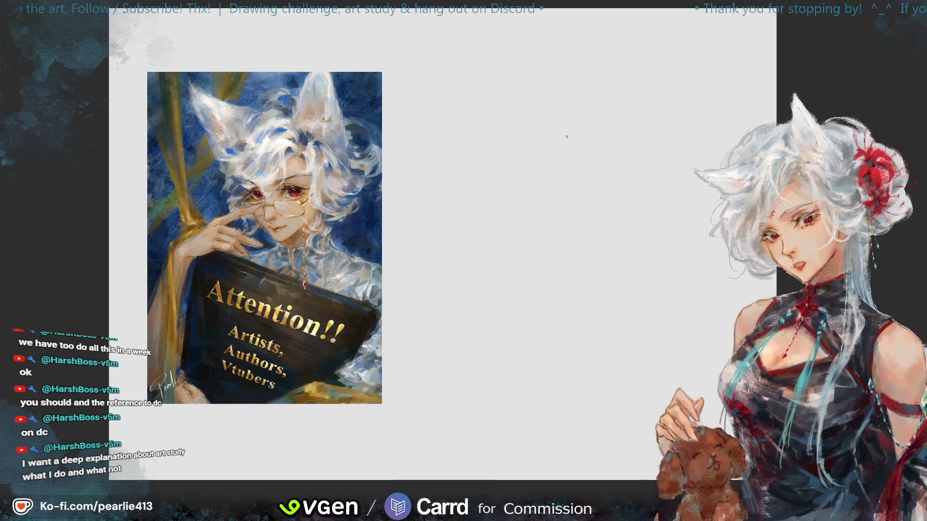
Step: Sketch the head oval with guidelines, the face side, jaw and eye shading
left_click_drag(560, 124, 609, 173)
left_click_drag(621, 136, 597, 199)
left_click_drag(568, 145, 594, 235)
left_click_drag(555, 185, 609, 167)
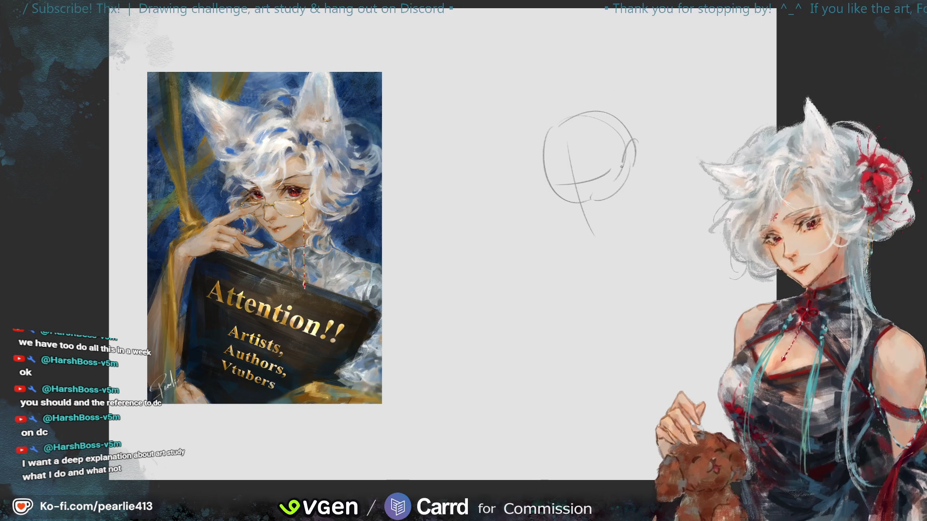
mouse_move(630, 203)
left_mouse_down()
mouse_move(644, 185)
mouse_move(594, 242)
left_mouse_up()
left_click_drag(555, 189, 591, 234)
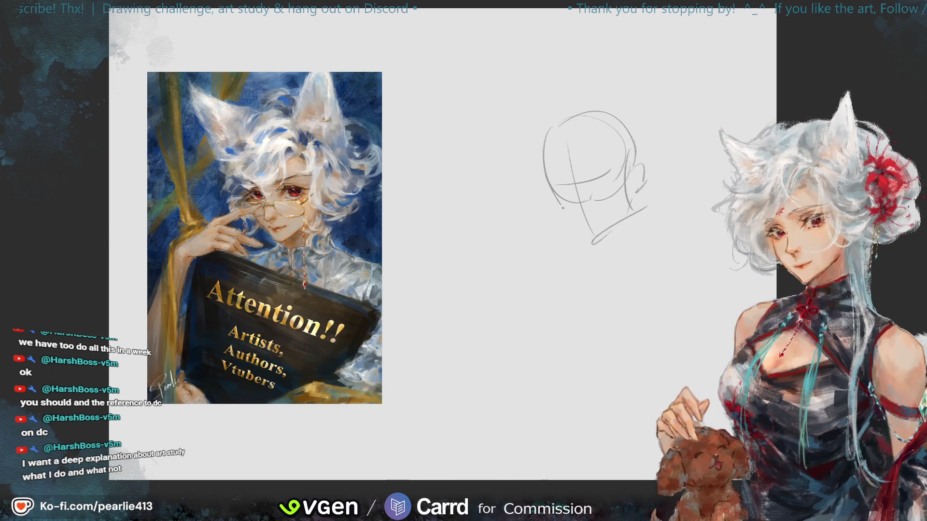
key("ctrl+z")
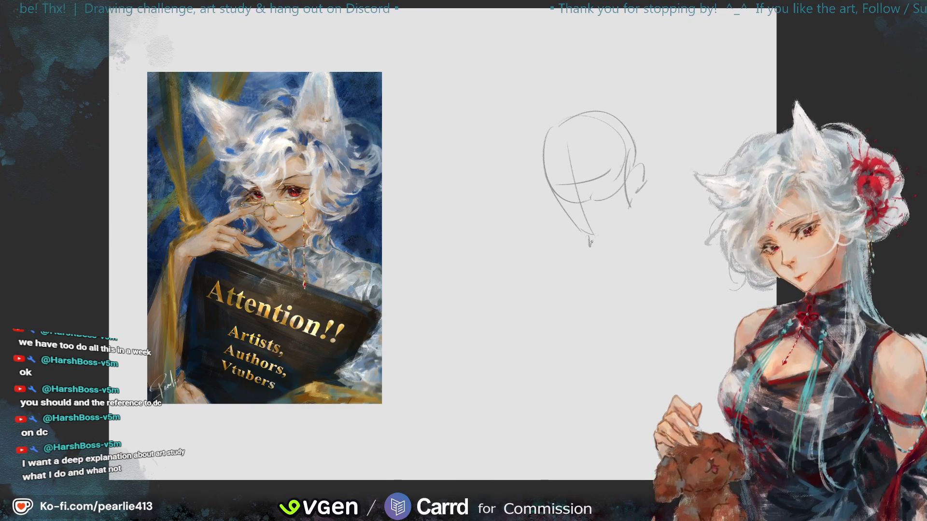
left_click_drag(563, 172, 586, 234)
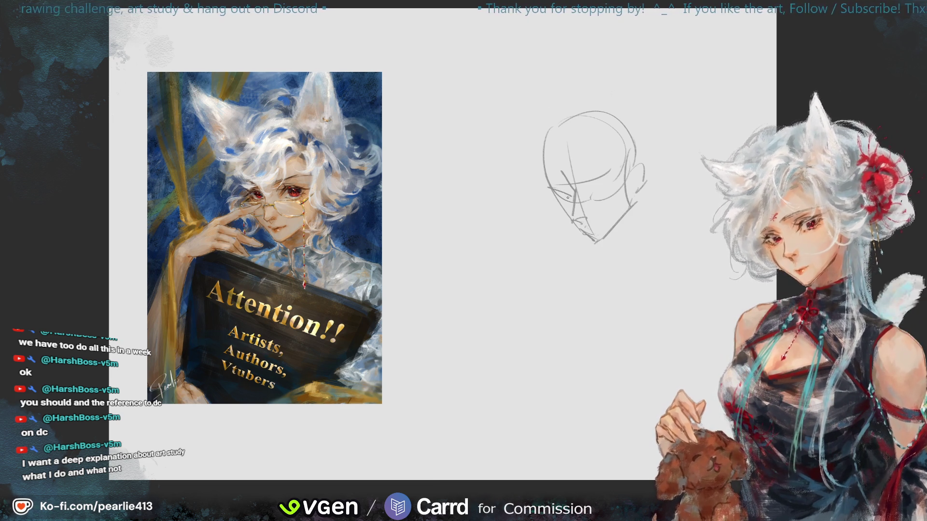
left_click_drag(549, 199, 598, 183)
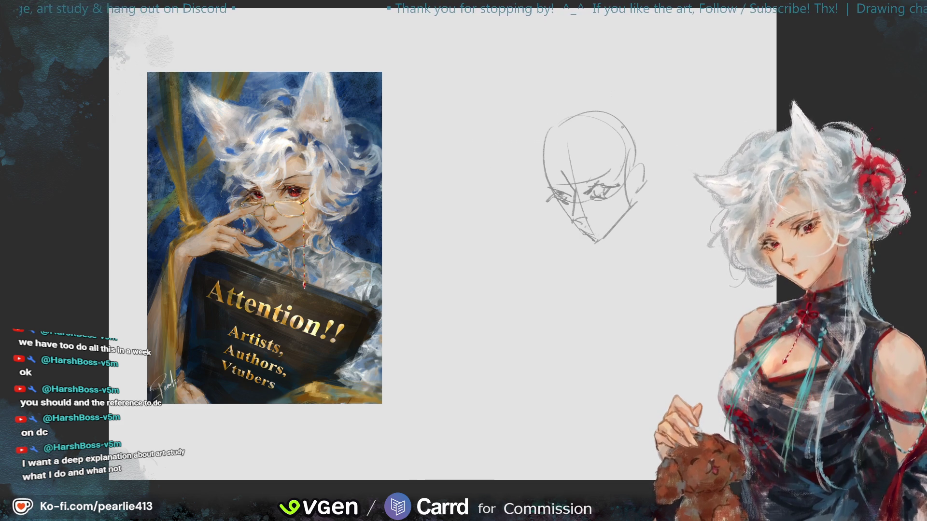
Step: Erase and redraw the jaw and chin, then sketch the neck and shoulder line
left_click_drag(636, 202, 615, 227)
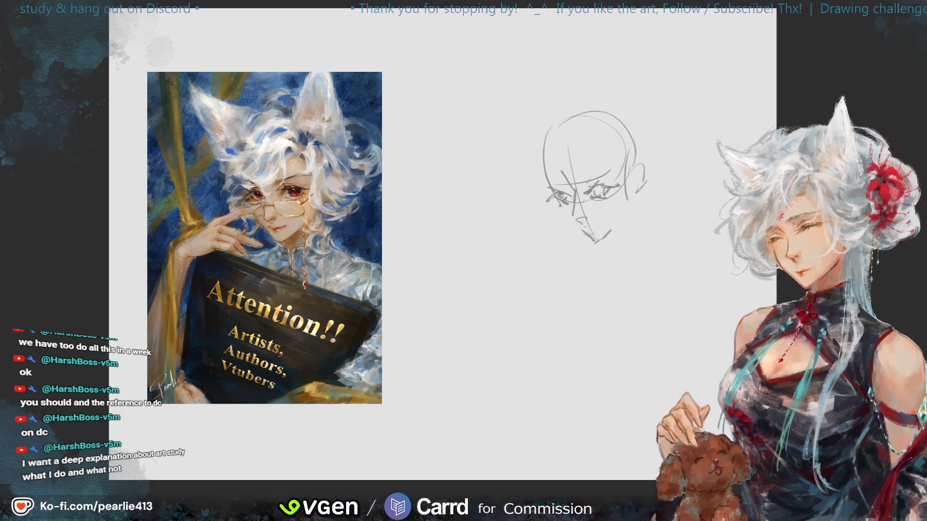
left_click_drag(560, 203, 585, 240)
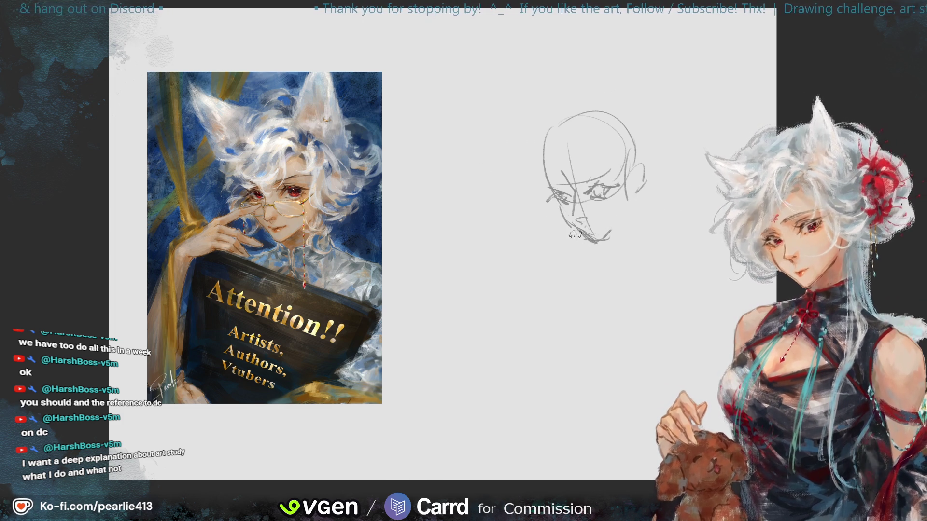
left_click_drag(603, 241, 572, 226)
left_click_drag(590, 236, 599, 242)
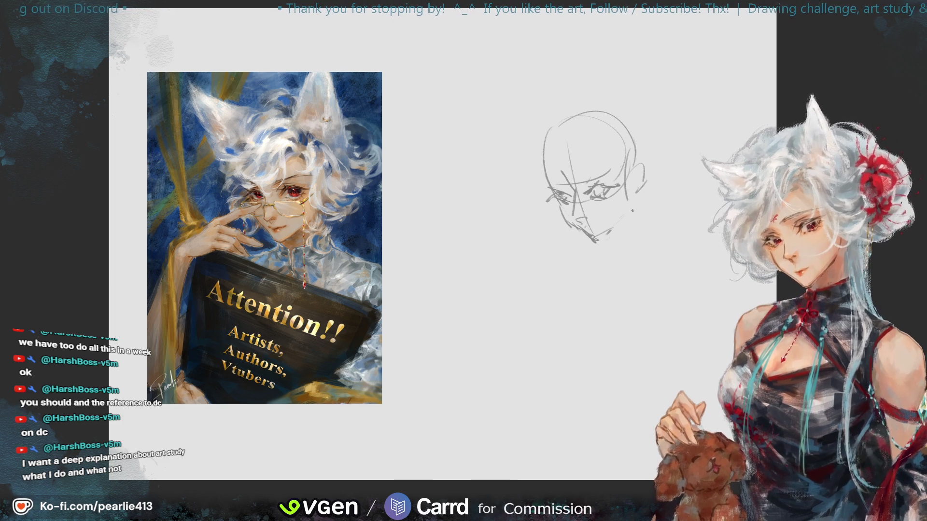
left_click_drag(637, 201, 595, 242)
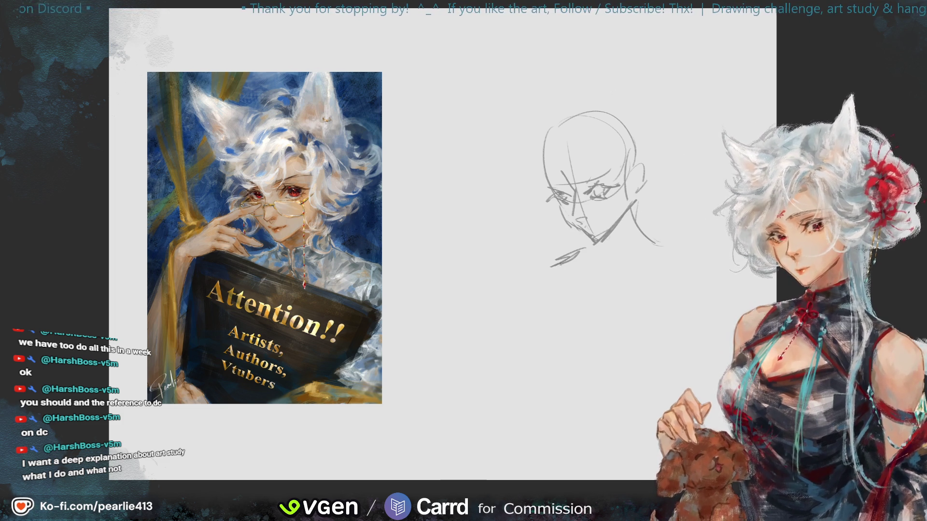
left_click_drag(582, 248, 701, 290)
mouse_move(658, 244)
left_mouse_down()
mouse_move(693, 271)
mouse_move(645, 286)
left_mouse_up()
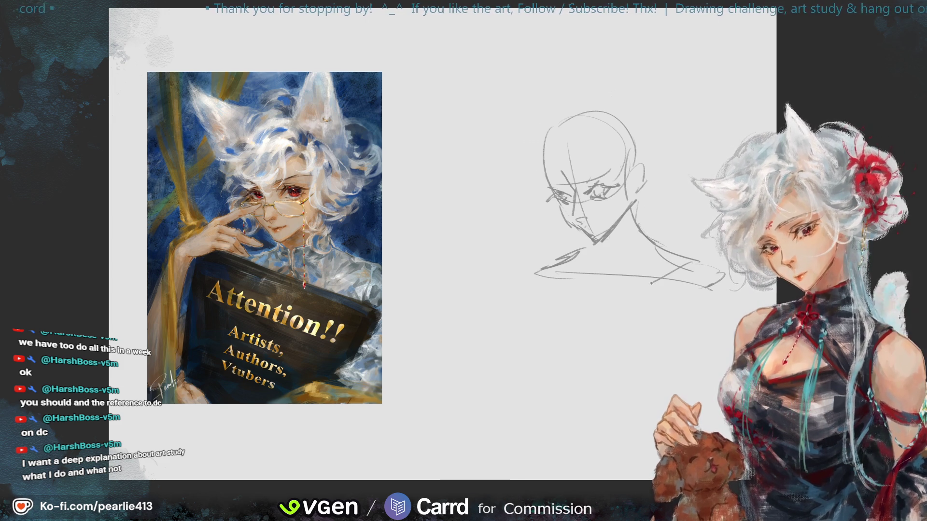
Step: Redraw the long torso line and sketch the book's bottom and left edges
key("ctrl+z")
left_click_drag(510, 272, 656, 306)
key("ctrl+z")
mouse_move(515, 269)
left_mouse_down()
mouse_move(678, 304)
mouse_move(669, 392)
left_mouse_up()
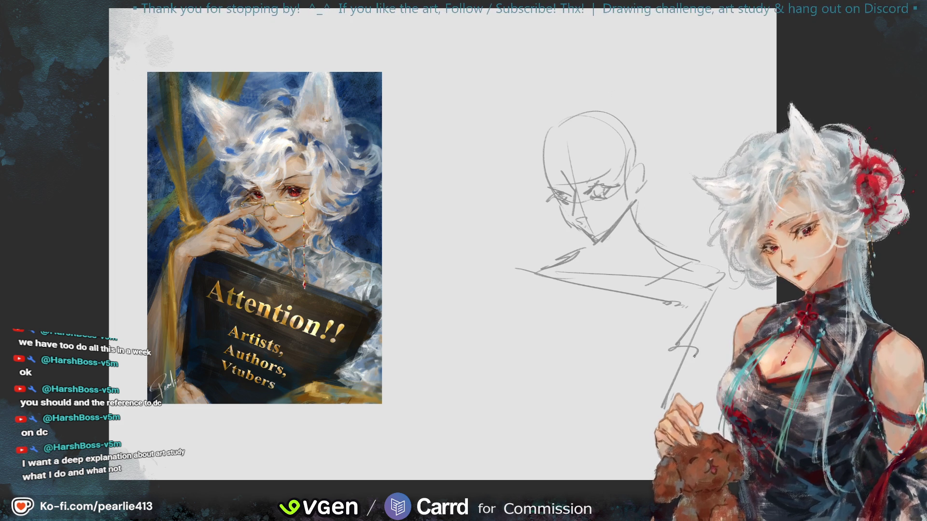
left_click_drag(660, 384, 701, 382)
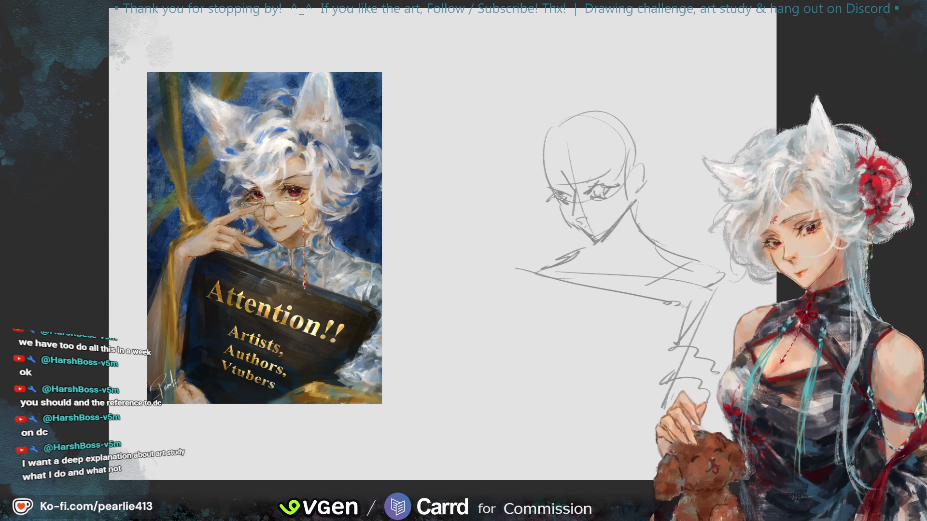
mouse_move(514, 268)
left_mouse_down()
mouse_move(522, 404)
mouse_move(642, 440)
left_mouse_up()
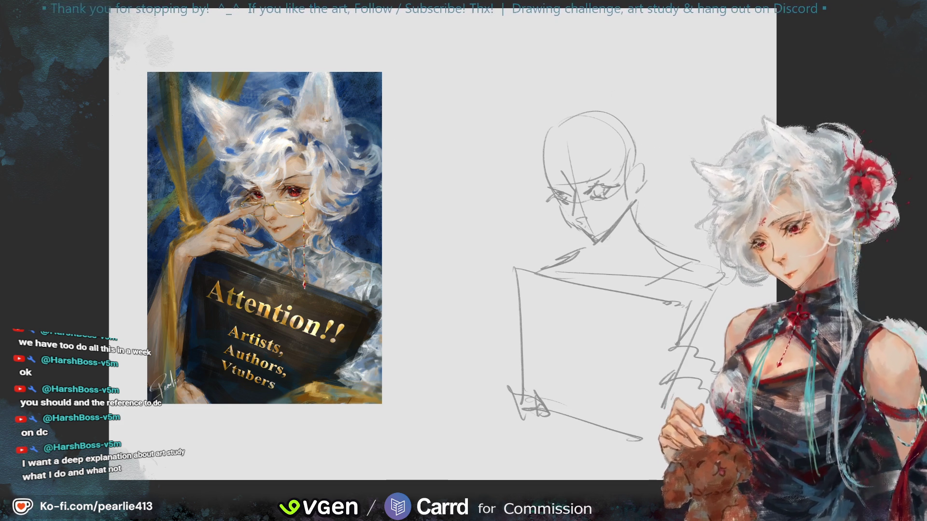
left_click_drag(650, 208, 705, 195)
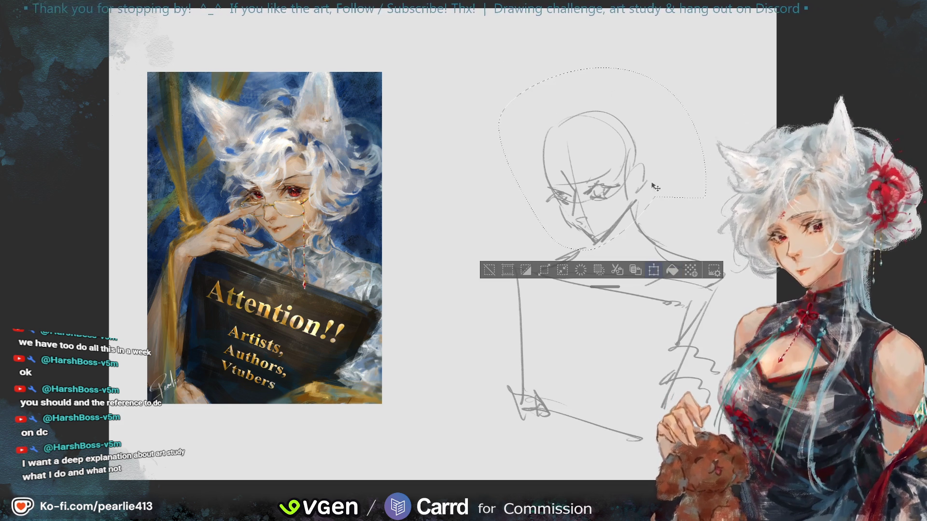
Step: Transform the lassoed head sketch to shift it slightly down and right, then deselect
key("ctrl+t")
left_click_drag(709, 156, 718, 162)
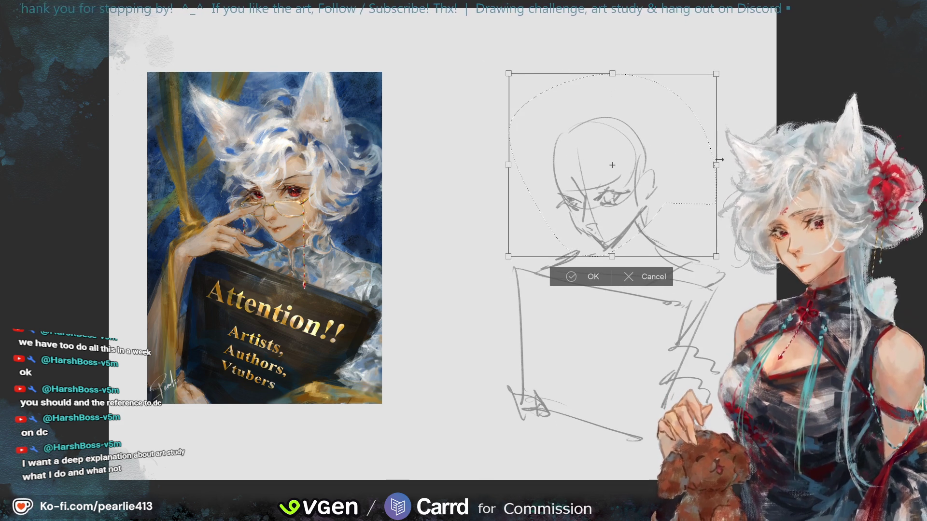
left_click(550, 275)
key("ctrl+d")
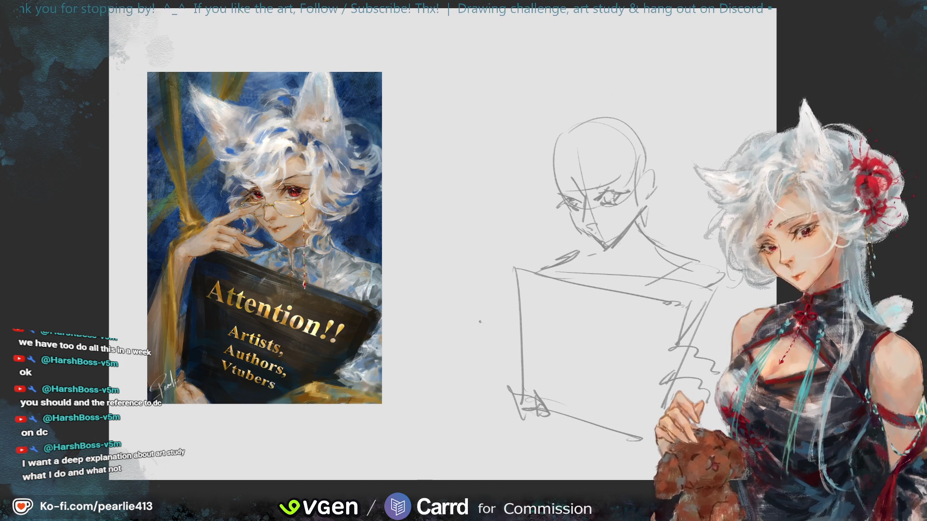
Step: Redraw the left arm, shoulder and sleeve strokes with the pencil, undoing the misses
key("ctrl+z")
left_click_drag(506, 240, 471, 385)
key("ctrl+z")
left_click_drag(506, 247, 474, 375)
left_click_drag(529, 243, 501, 279)
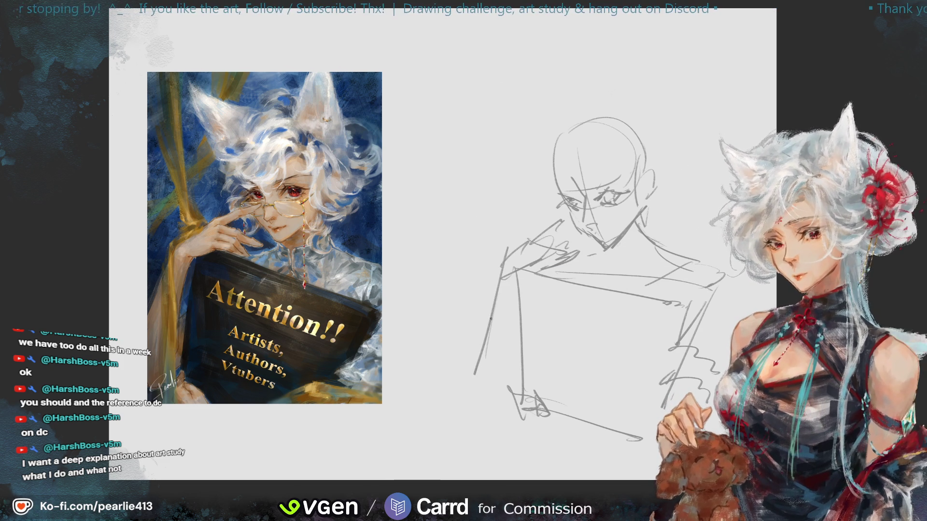
left_click_drag(509, 279, 515, 378)
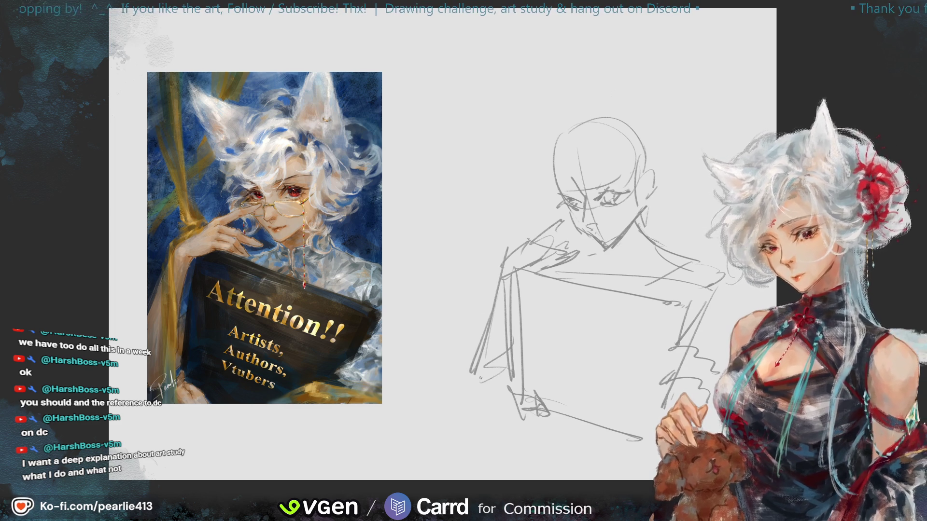
key("ctrl+z")
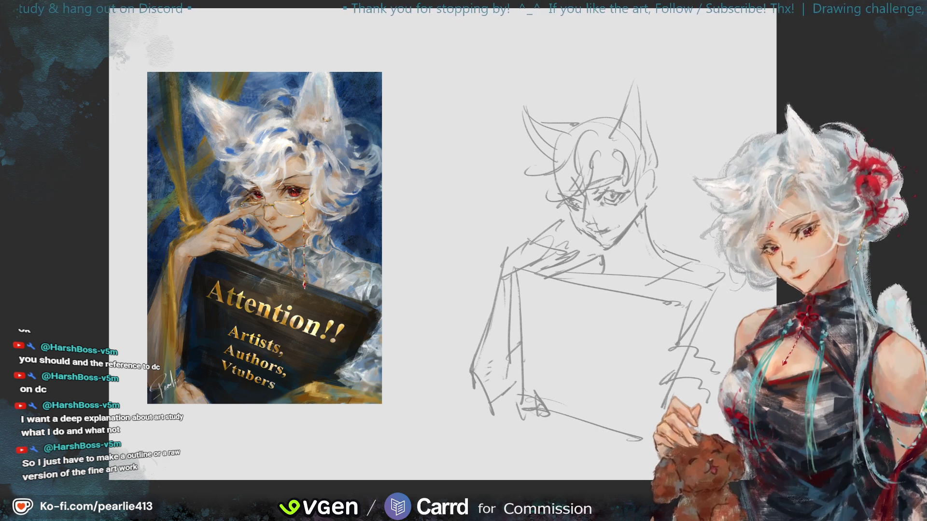
Step: Draw curved lines across the book cover and a short stroke at its lower left
left_click_drag(515, 380, 529, 412)
left_click_drag(556, 315, 654, 339)
left_click_drag(560, 349, 624, 372)
left_click_drag(570, 394, 633, 403)
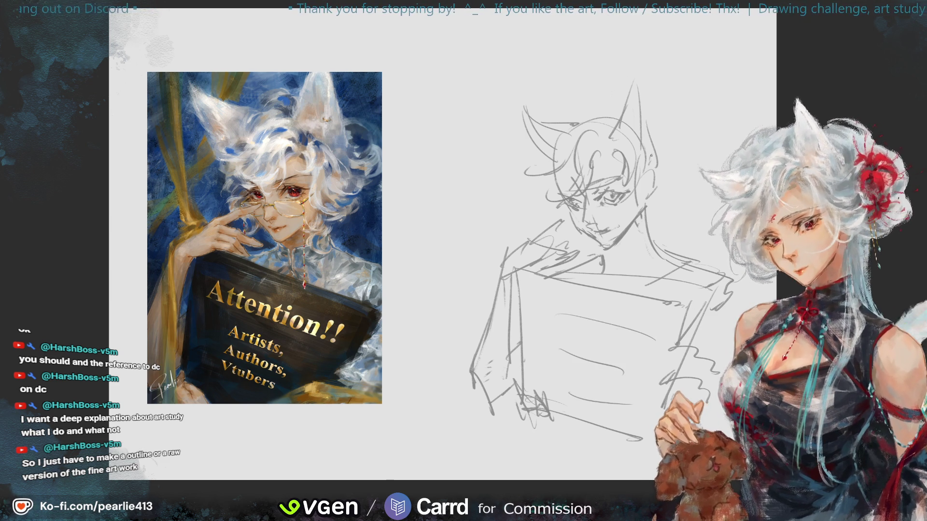
Step: Sketch hair curls on top, on the right beside the ear, and on the left of the head
left_click_drag(689, 155, 664, 155)
left_click_drag(570, 122, 594, 108)
left_click_drag(669, 131, 690, 154)
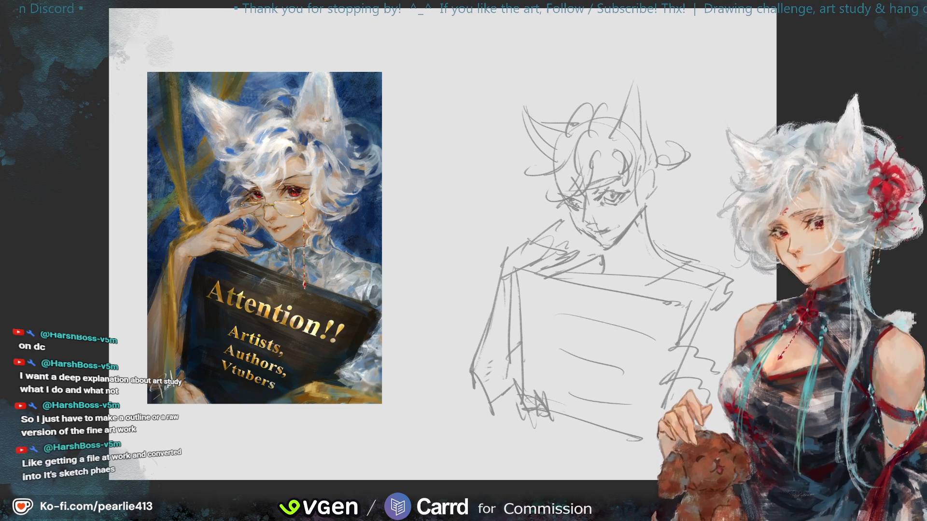
left_click_drag(646, 211, 670, 224)
left_click_drag(655, 191, 682, 213)
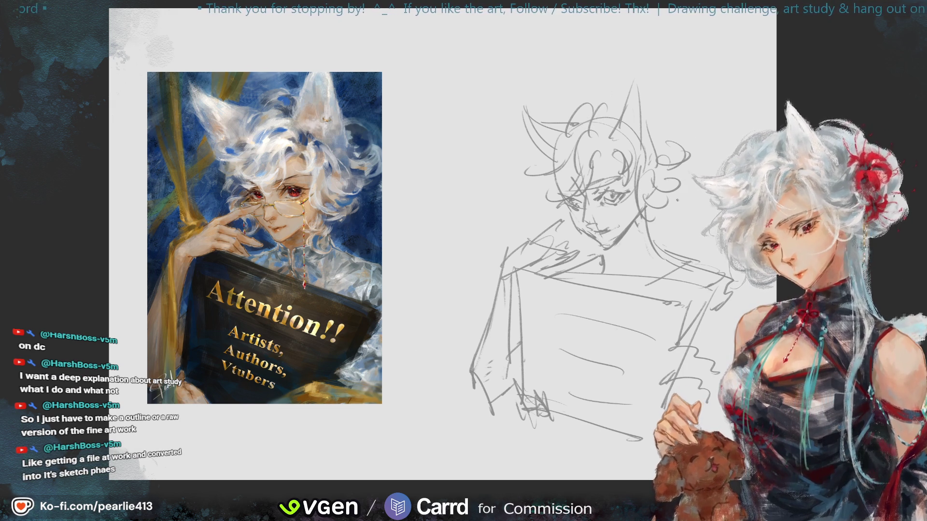
left_click_drag(550, 185, 543, 215)
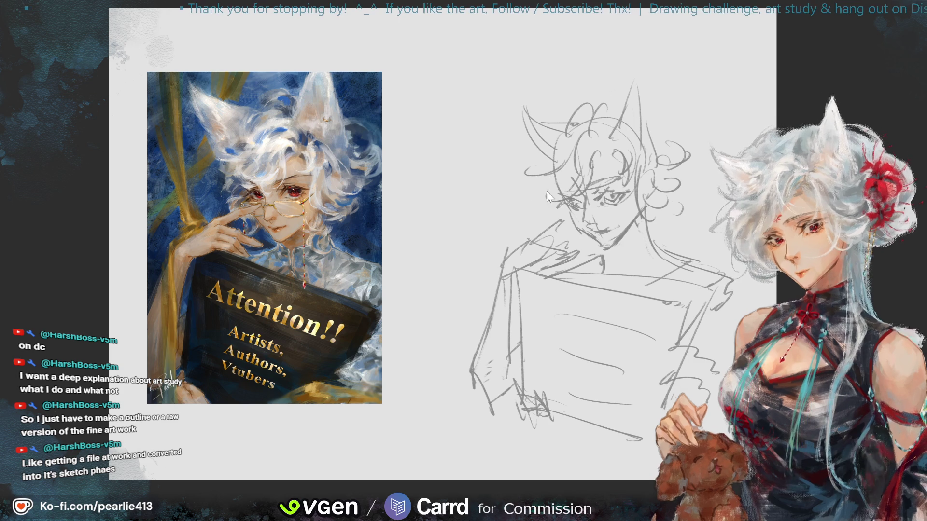
Step: Draw long flowing strands and diagonal lines down the figure's left side
left_click_drag(497, 78, 530, 255)
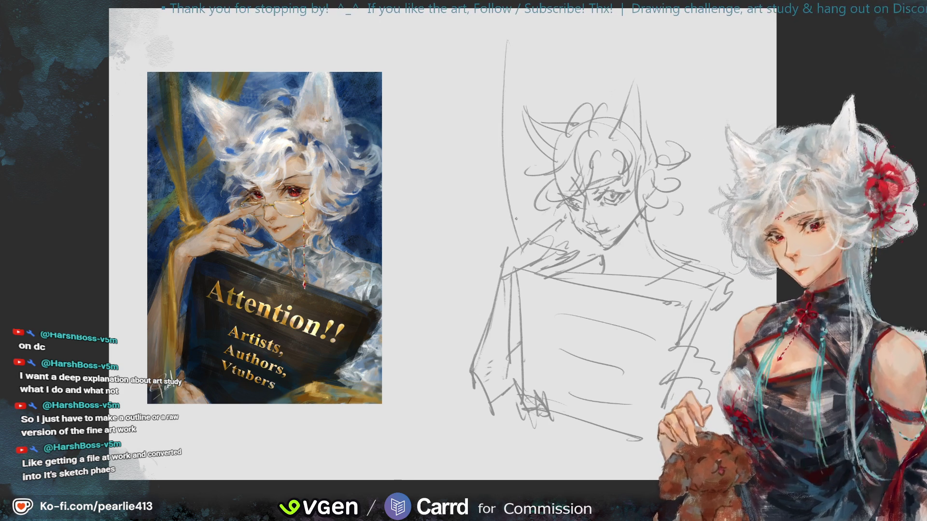
left_click_drag(469, 119, 523, 248)
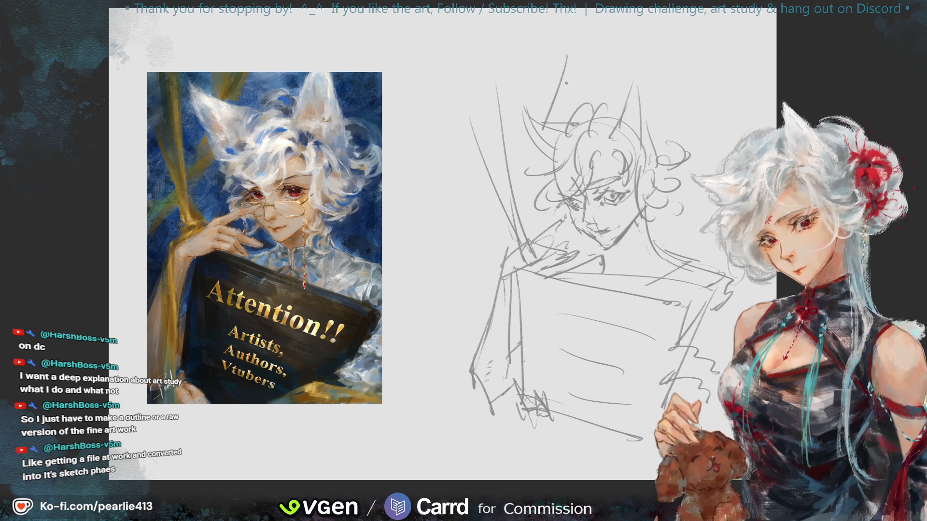
left_click_drag(575, 72, 483, 189)
left_click_drag(566, 57, 448, 222)
left_click_drag(463, 313, 457, 320)
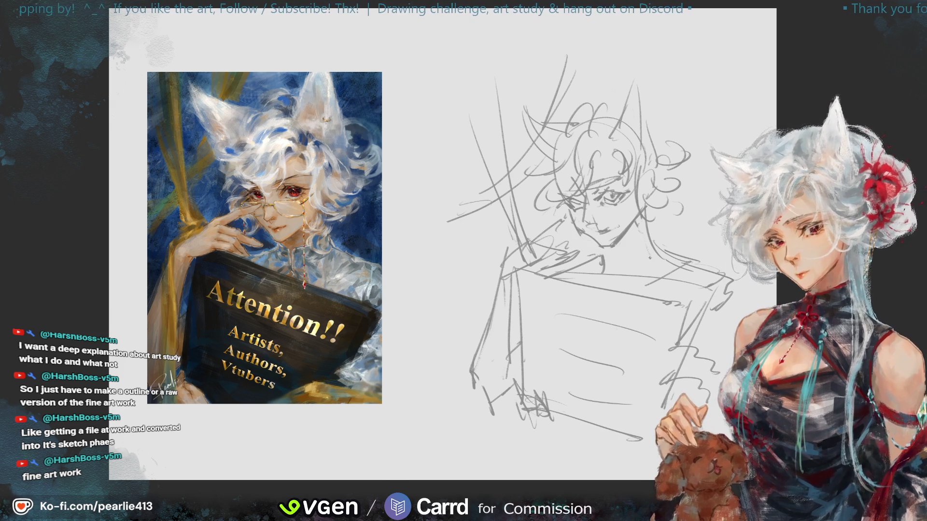
left_click_drag(629, 248, 626, 264)
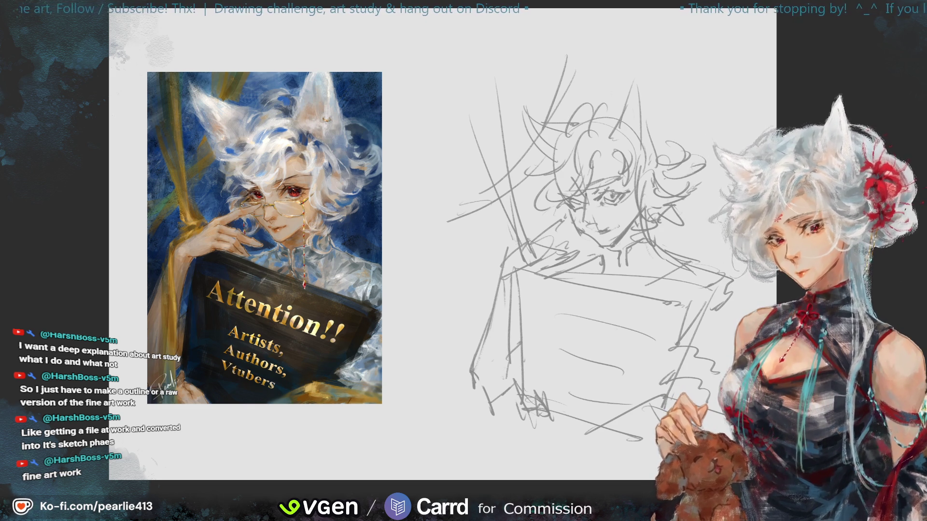
key("ctrl+minus")
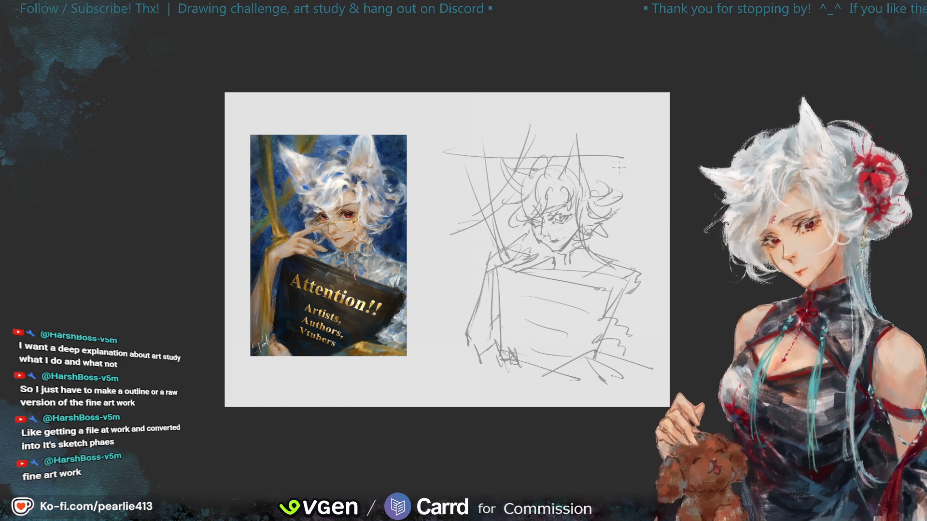
Step: Draw top, left, right and bottom pencil edges to frame the sketch study
mouse_move(462, 150)
left_mouse_down()
mouse_move(632, 144)
mouse_move(458, 377)
left_mouse_up()
left_click_drag(632, 151, 636, 390)
left_click_drag(467, 383, 632, 388)
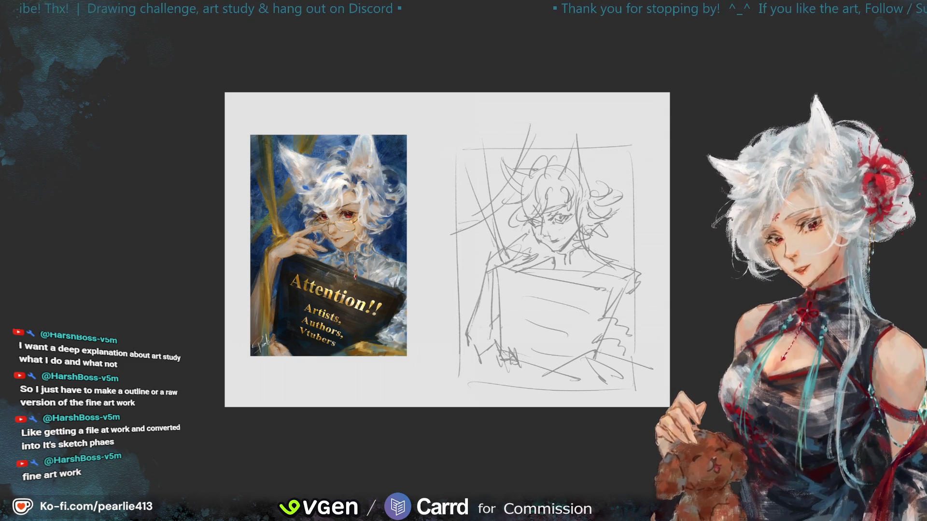
key("ctrl+plus")
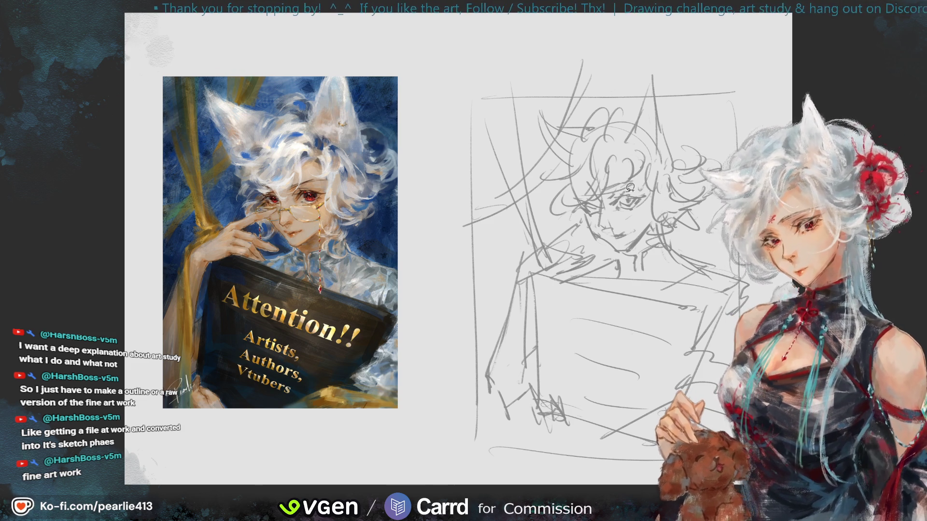
Step: Lasso the eyes, fit the canvas to the window, and flip it horizontally and back
left_click_drag(641, 181, 636, 197)
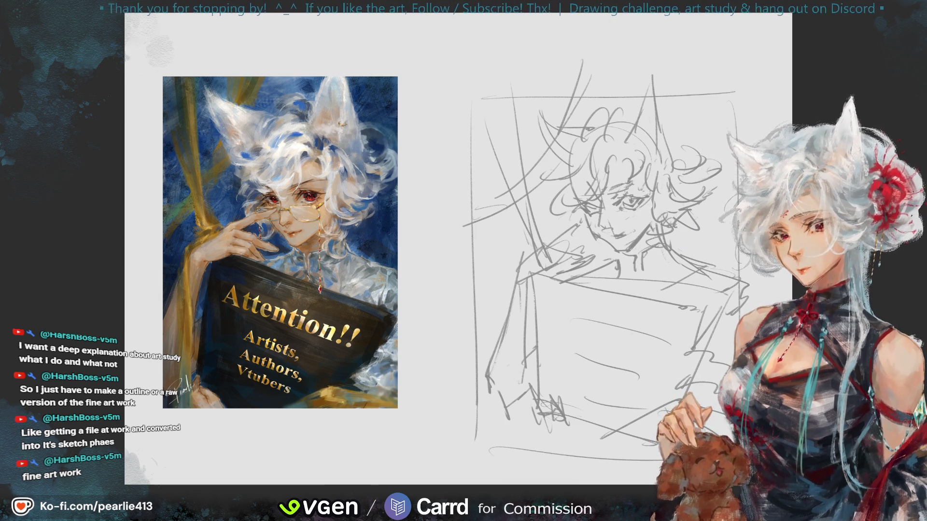
key("ctrl+0")
key("h")
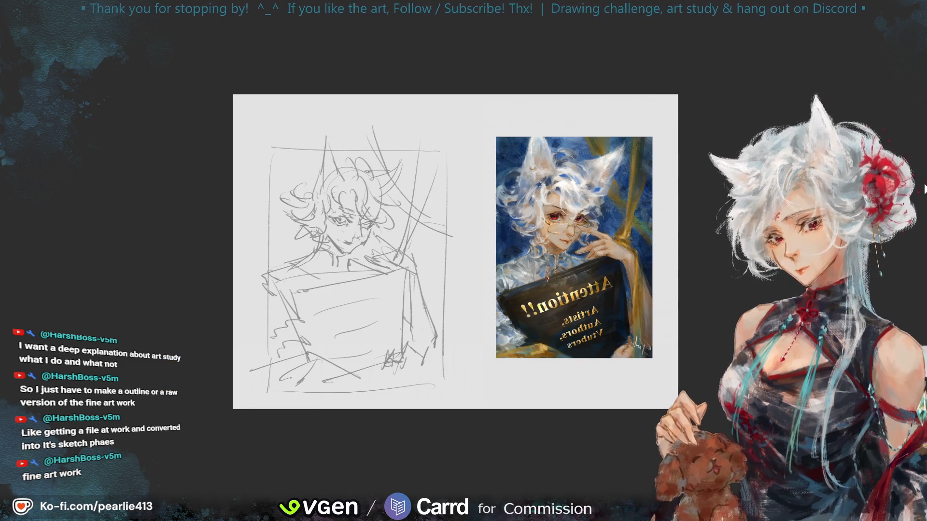
key("h")
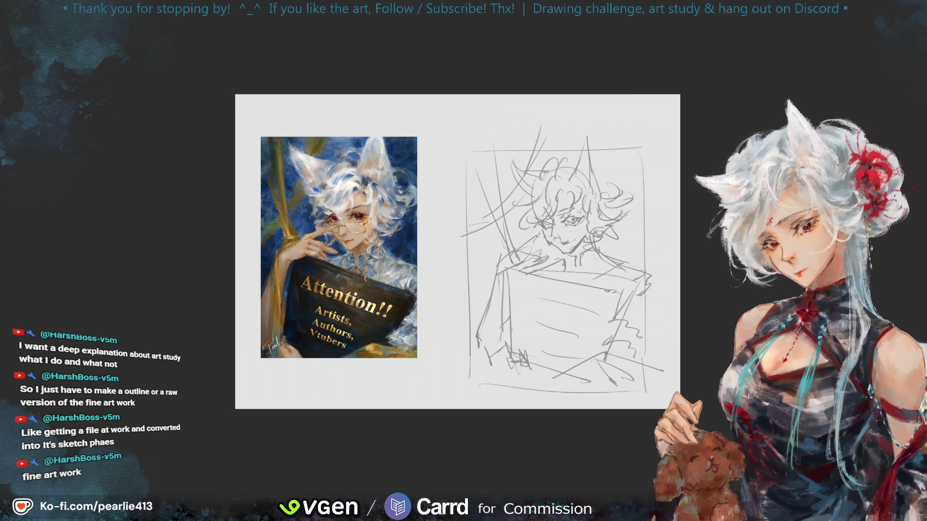